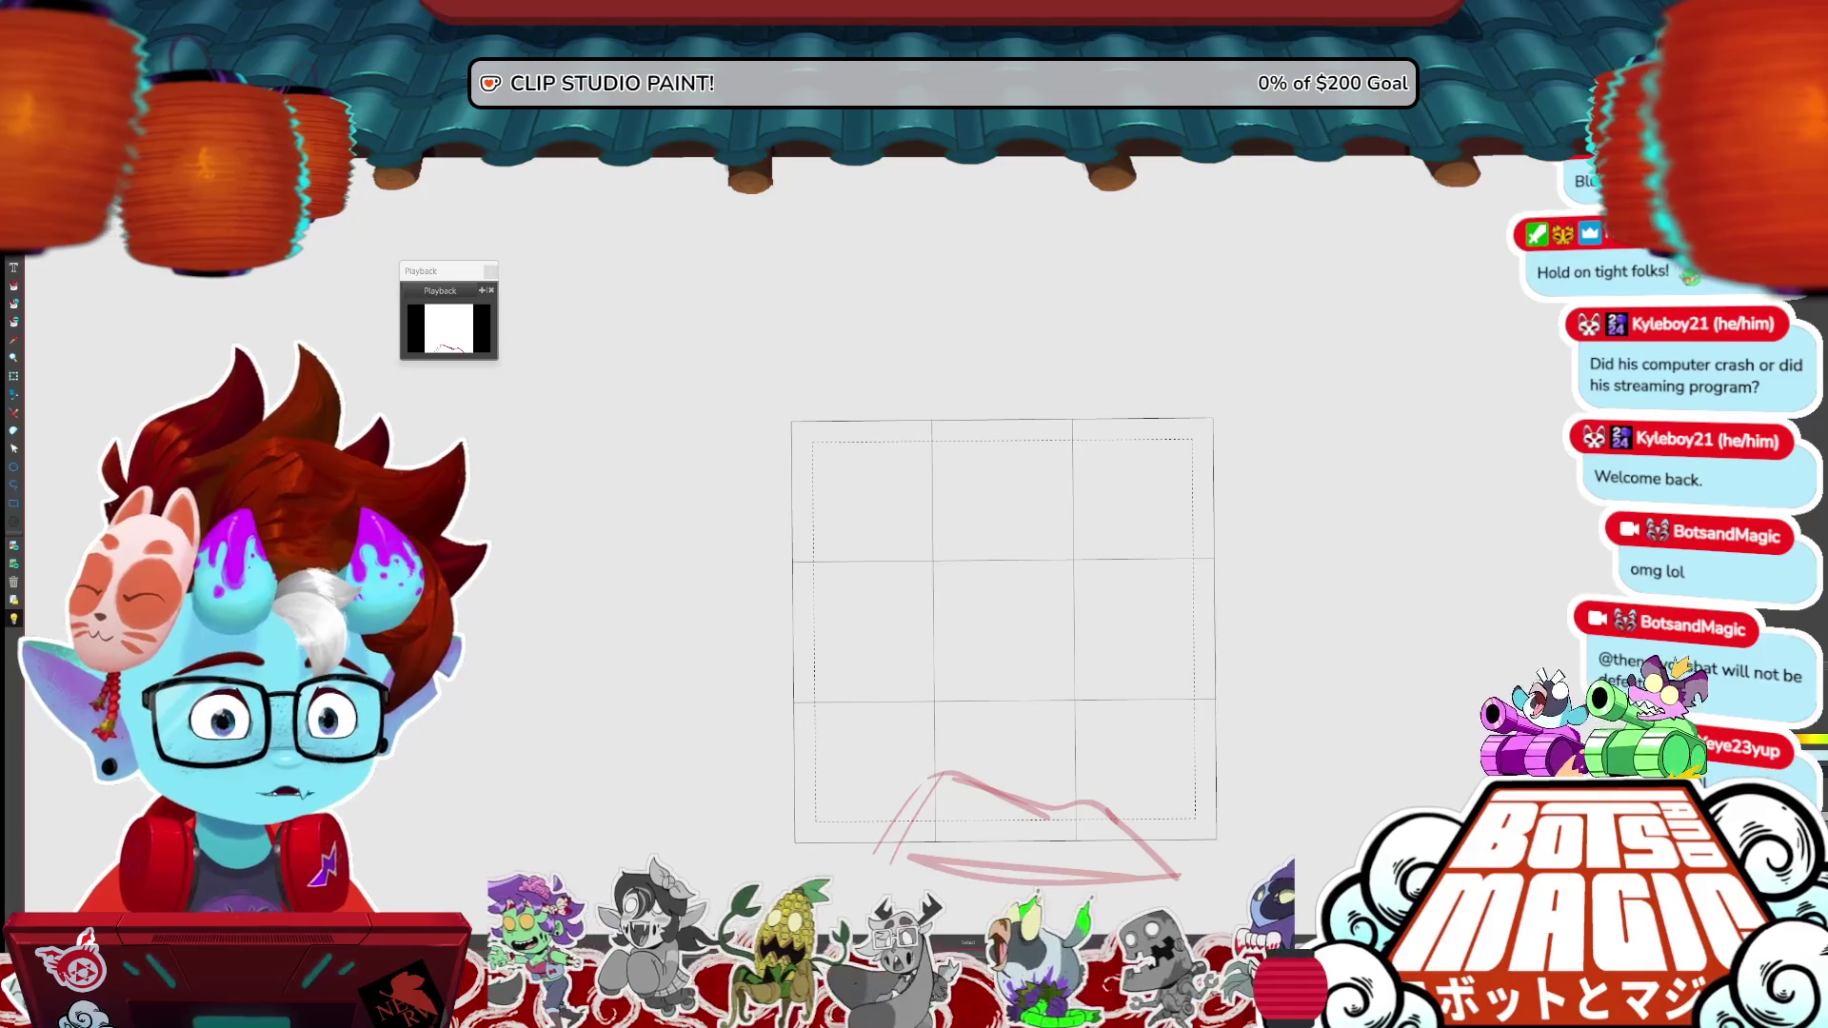
# - Zoom in and step forward to the frame showing the faint pink fist sketch
pyautogui.scroll(3, 1142, 476)
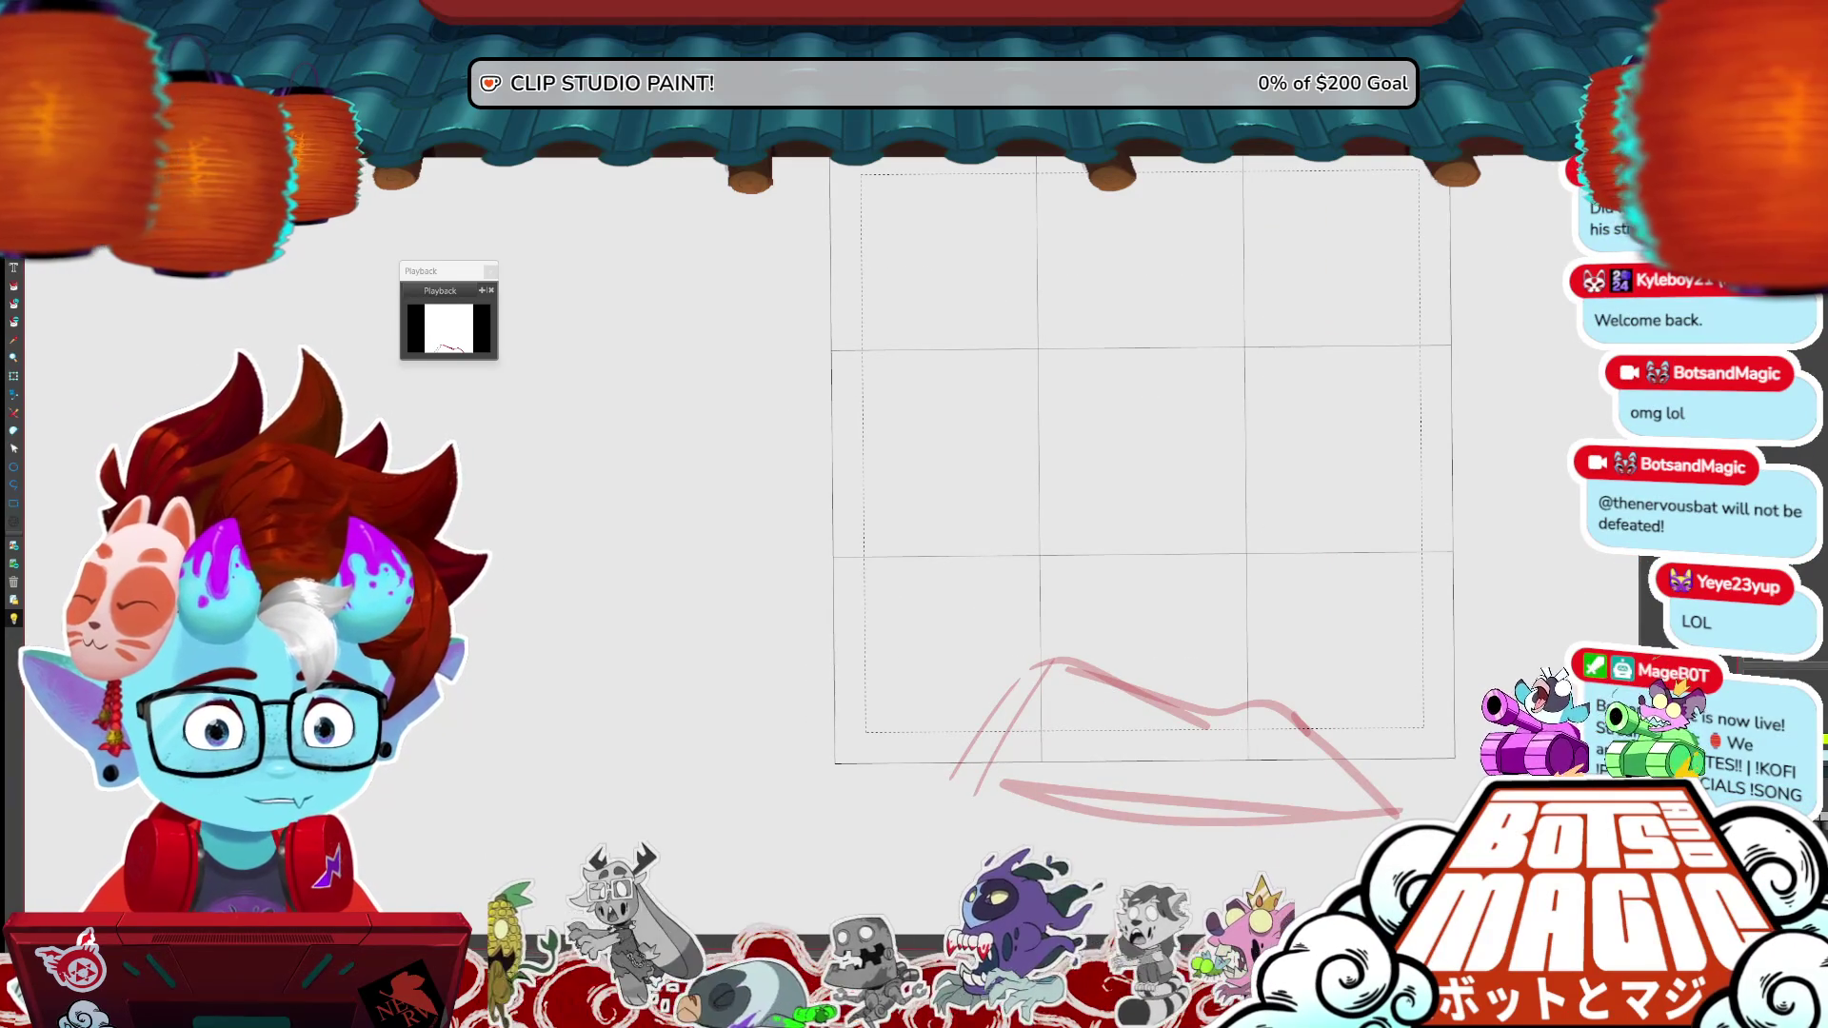
pyautogui.scroll(-3, 1142, 476)
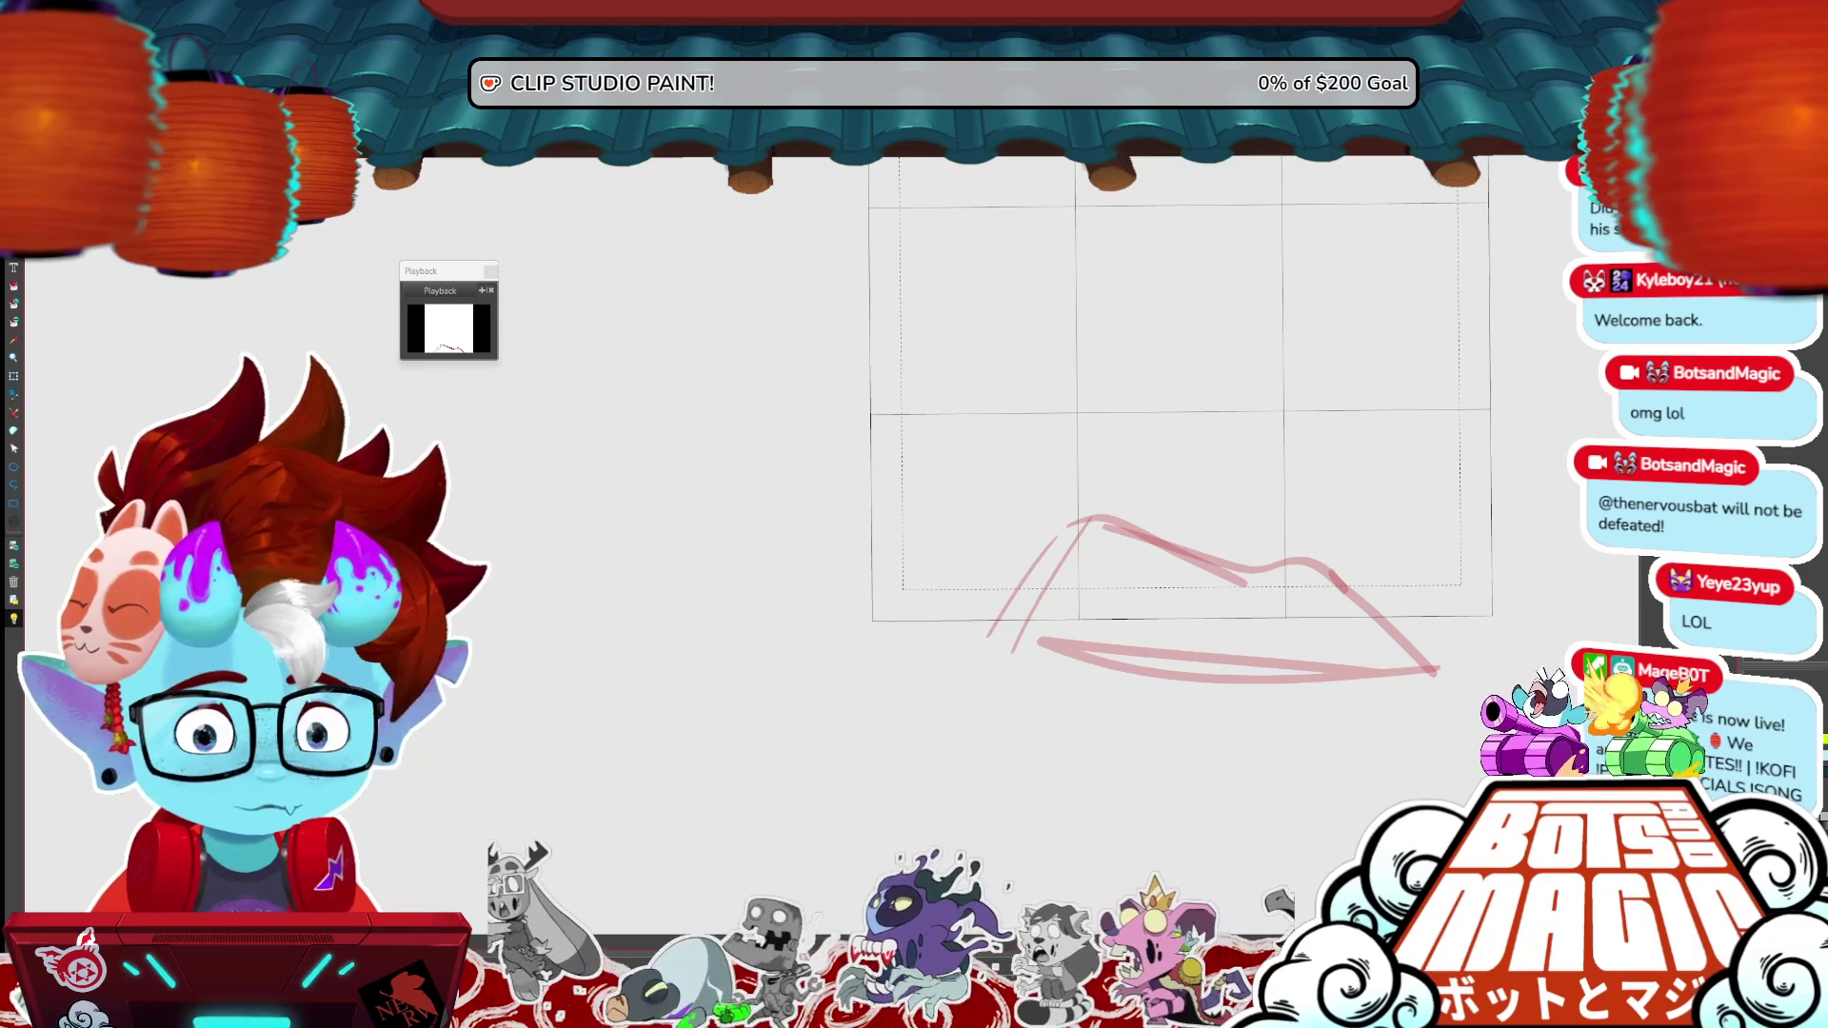
pyautogui.press('Right')
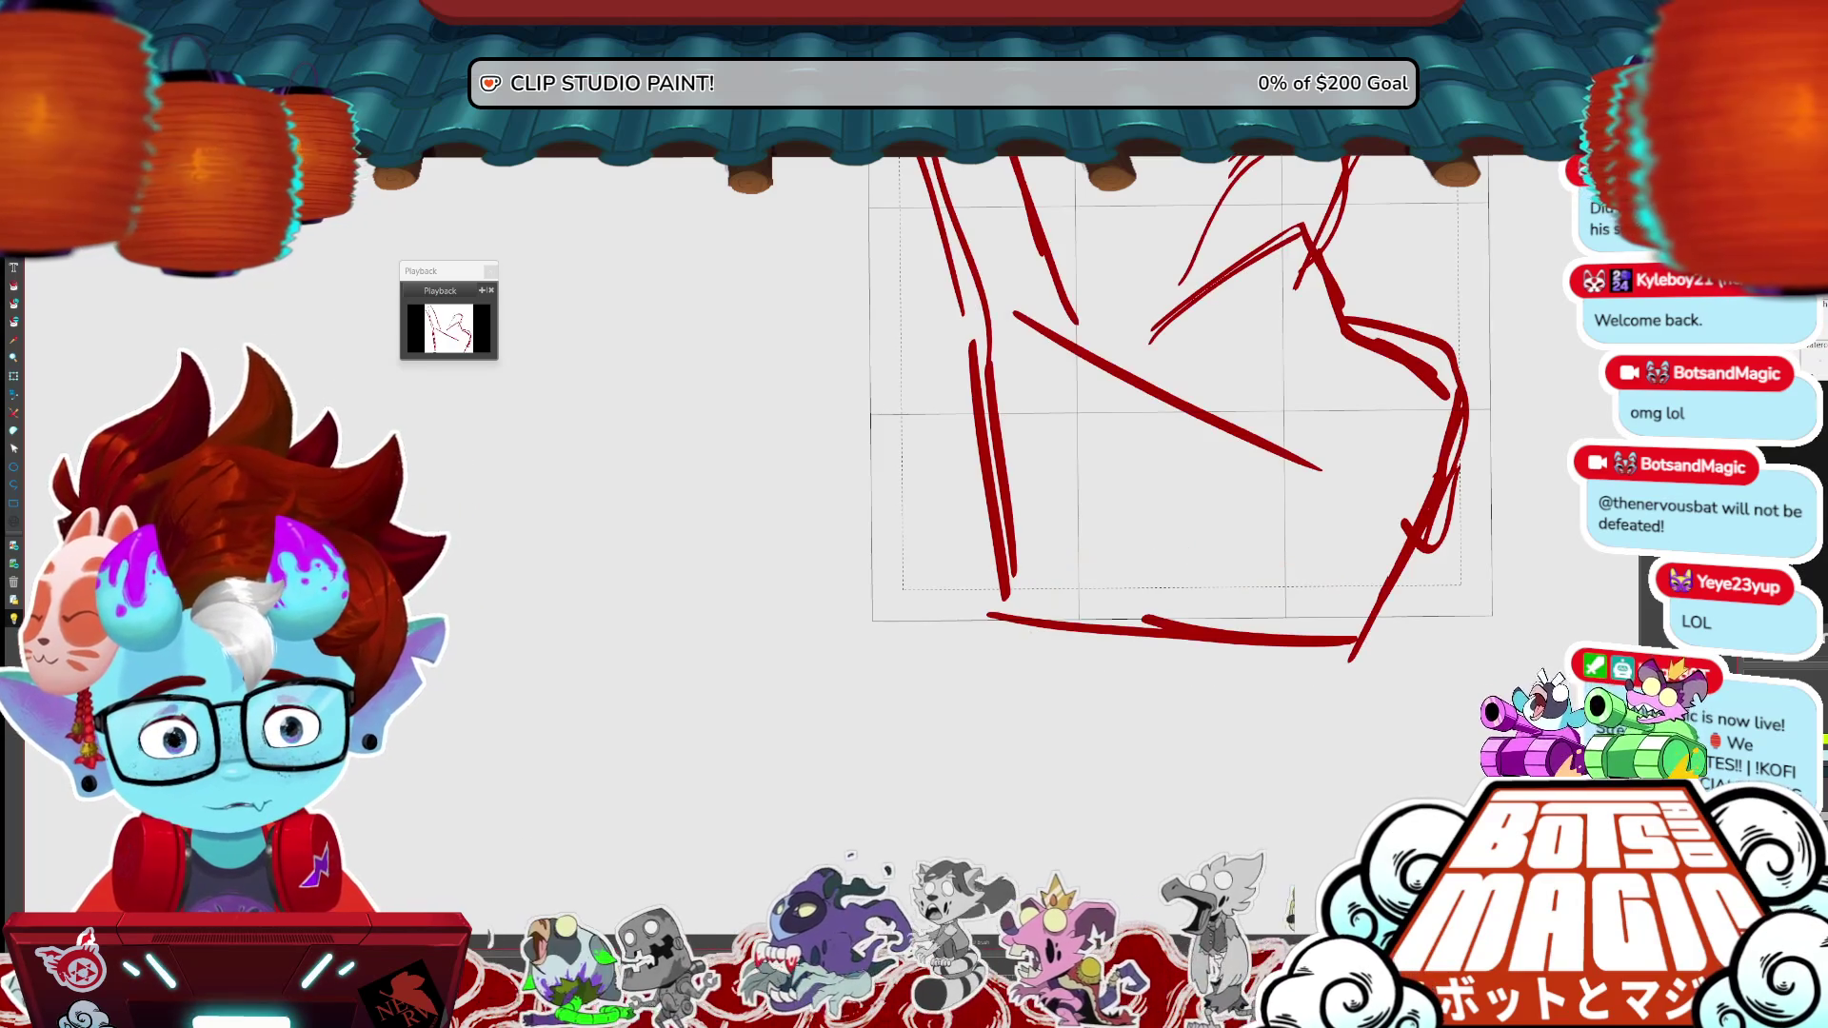
pyautogui.press('Right')
pyautogui.scroll(2, 1295, 593)
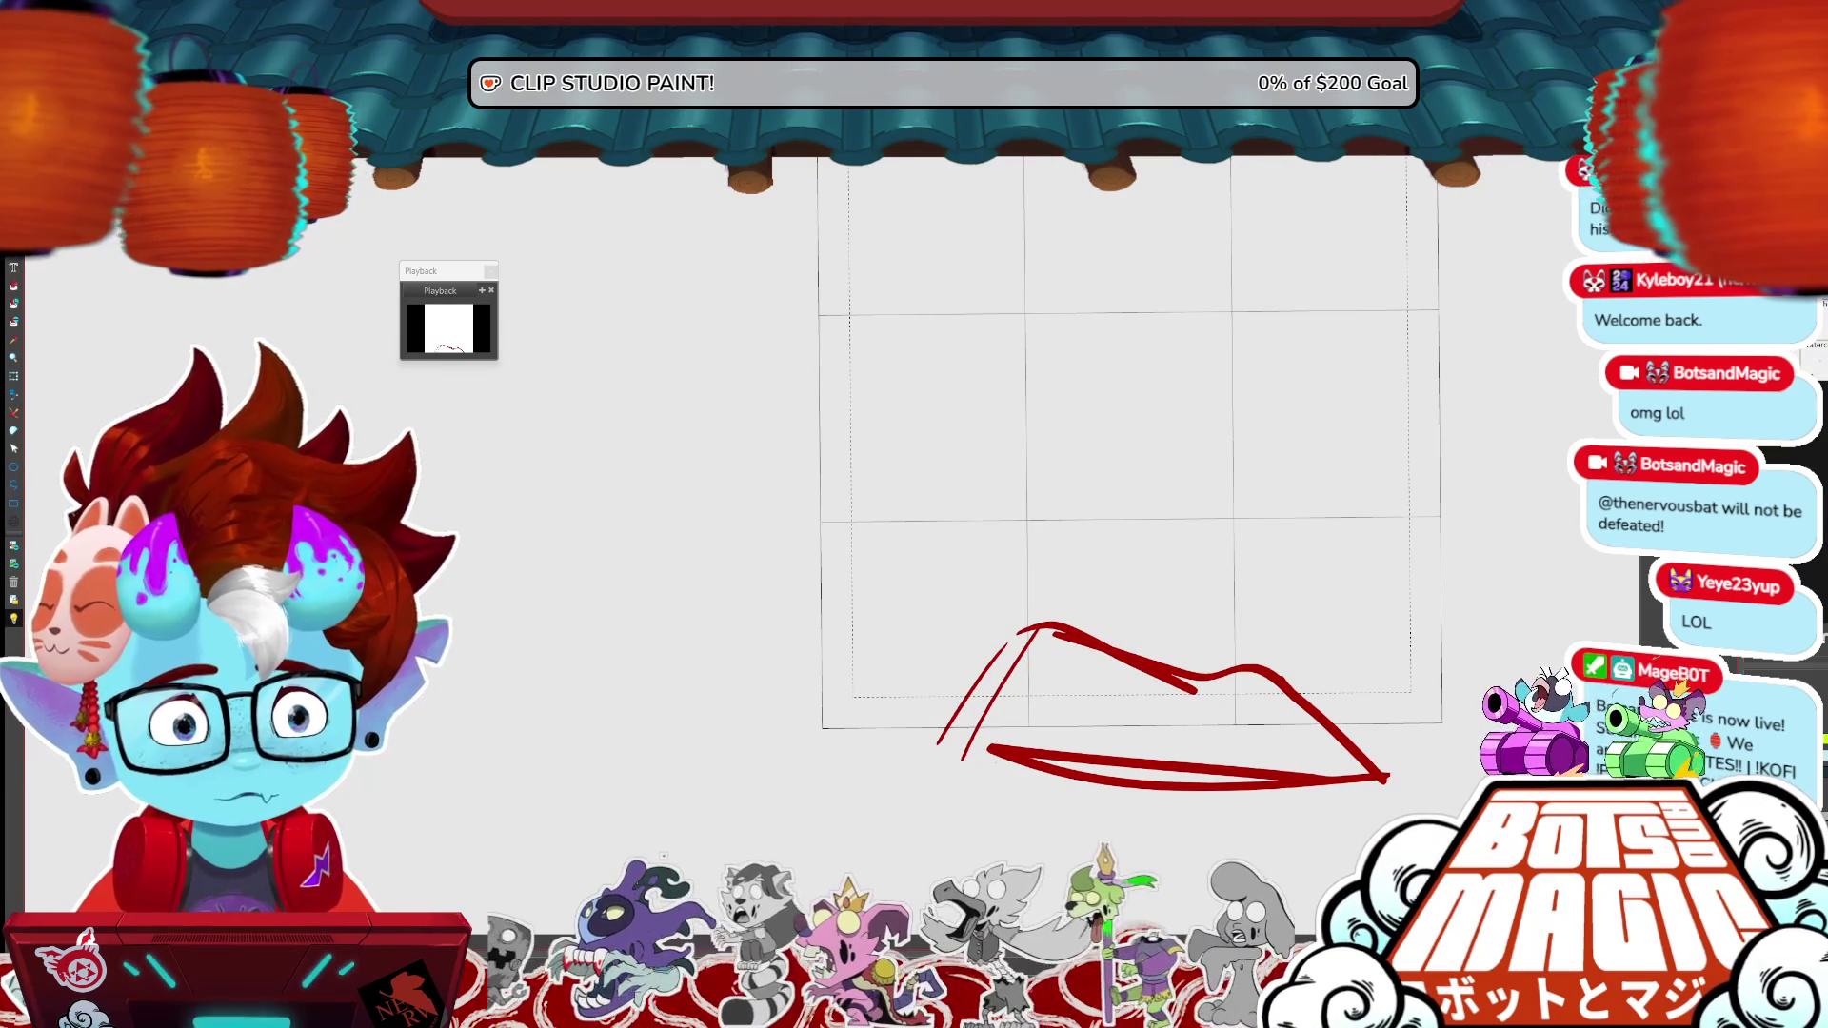
pyautogui.press('Right')
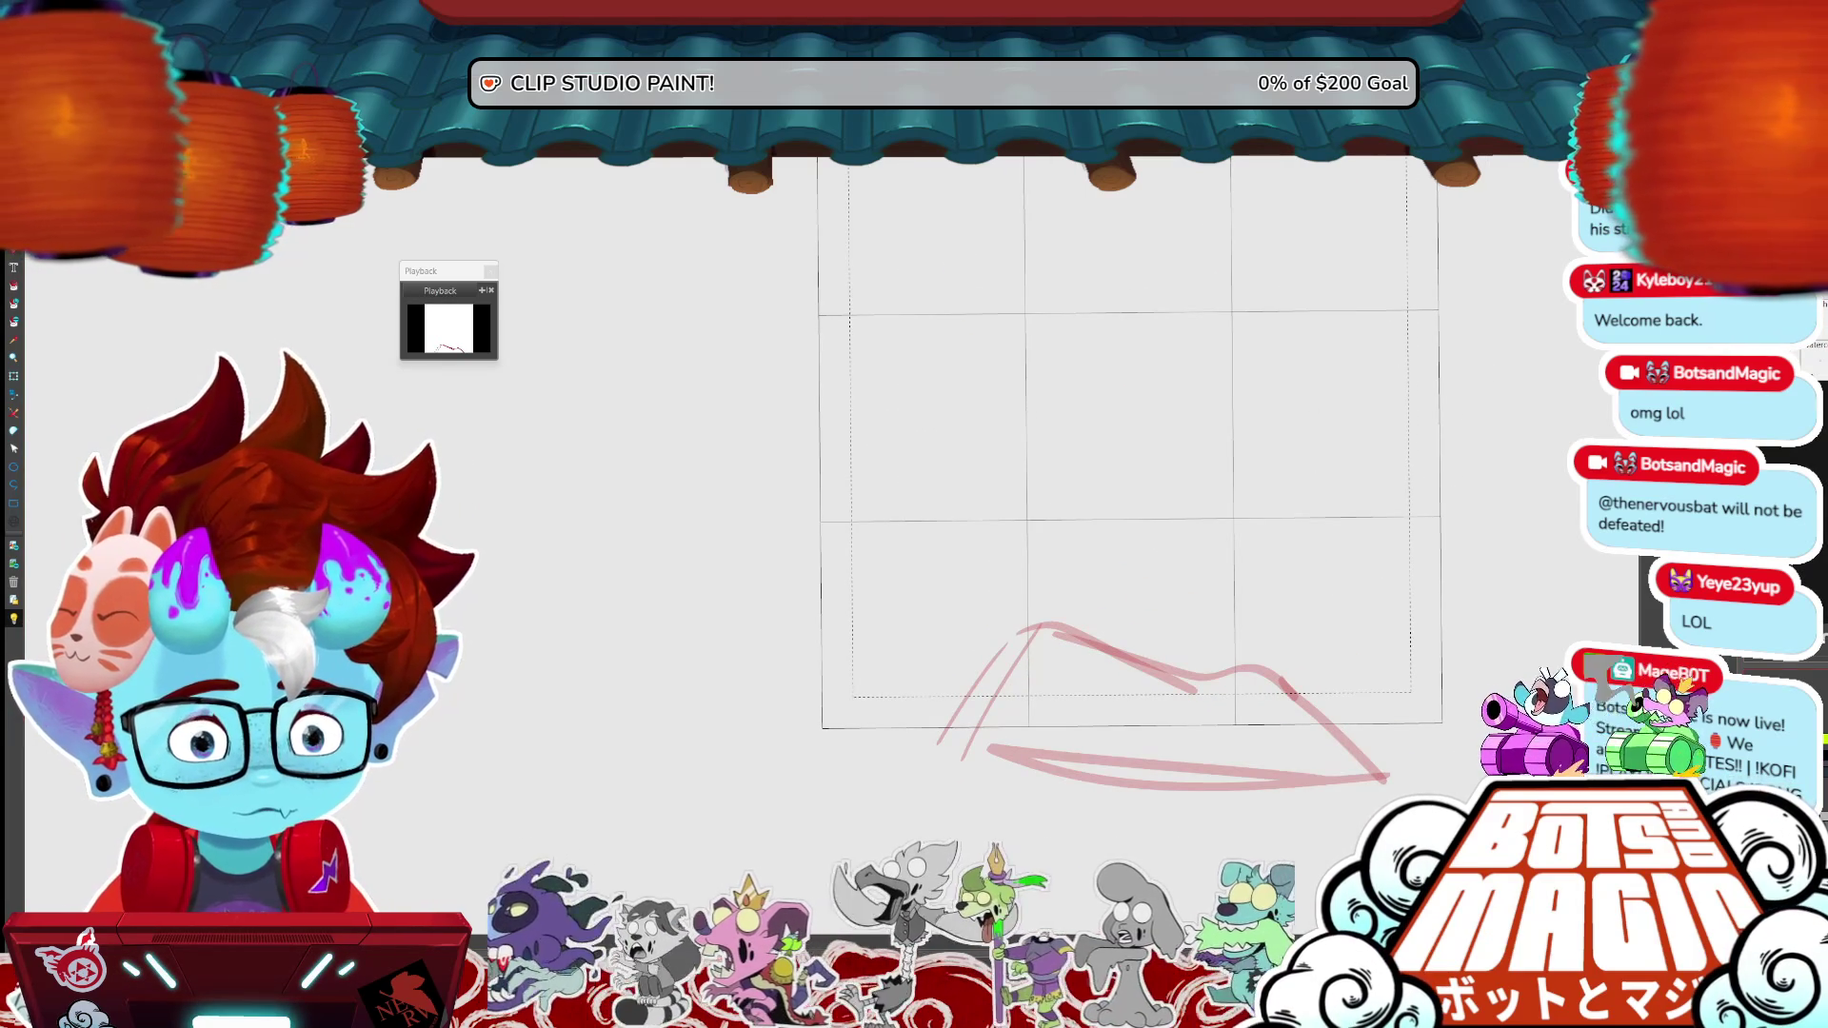
# - Ink the fist's left side and top edge in black, then zoom out
pyautogui.moveTo(944, 724); pyautogui.dragTo(966, 898)
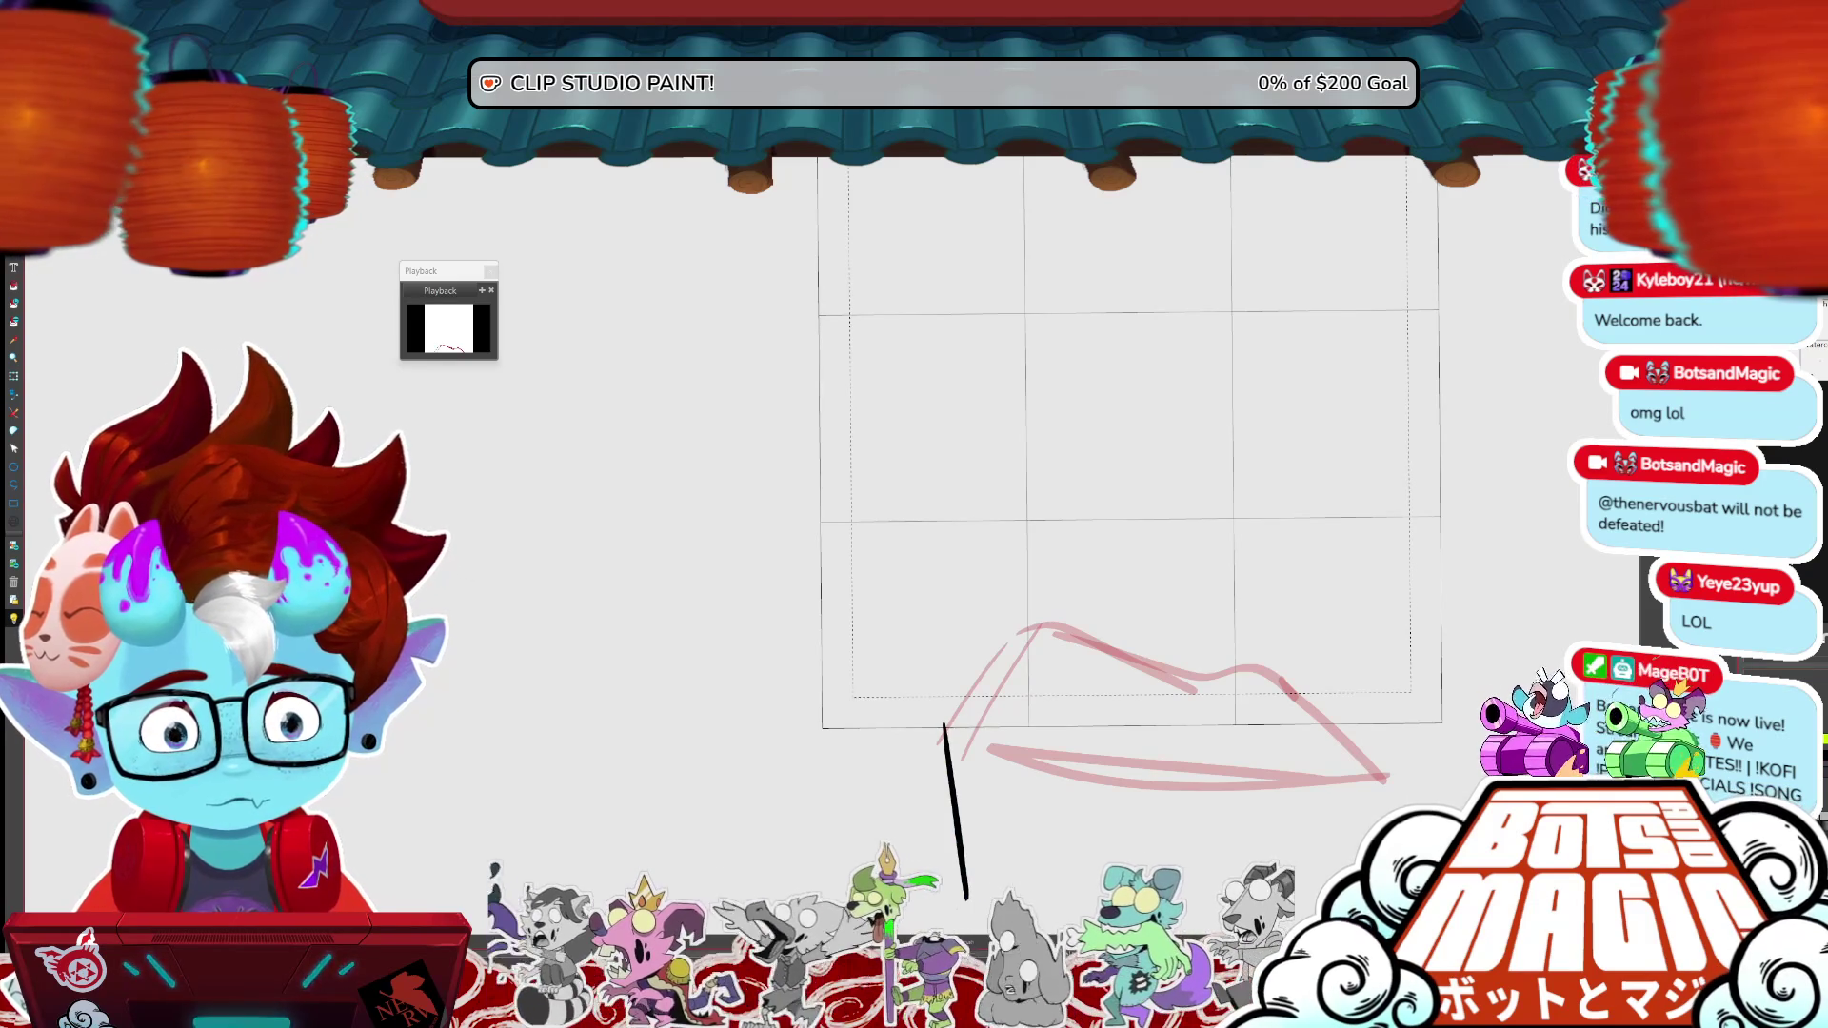
pyautogui.moveTo(945, 733)
pyautogui.mouseDown()
pyautogui.moveTo(957, 610)
pyautogui.moveTo(1129, 601)
pyautogui.moveTo(1328, 671)
pyautogui.moveTo(1382, 714)
pyautogui.moveTo(1340, 928)
pyautogui.mouseUp()
pyautogui.scroll(-2, 1386, 692)
pyautogui.hotkey('ctrl', '-')
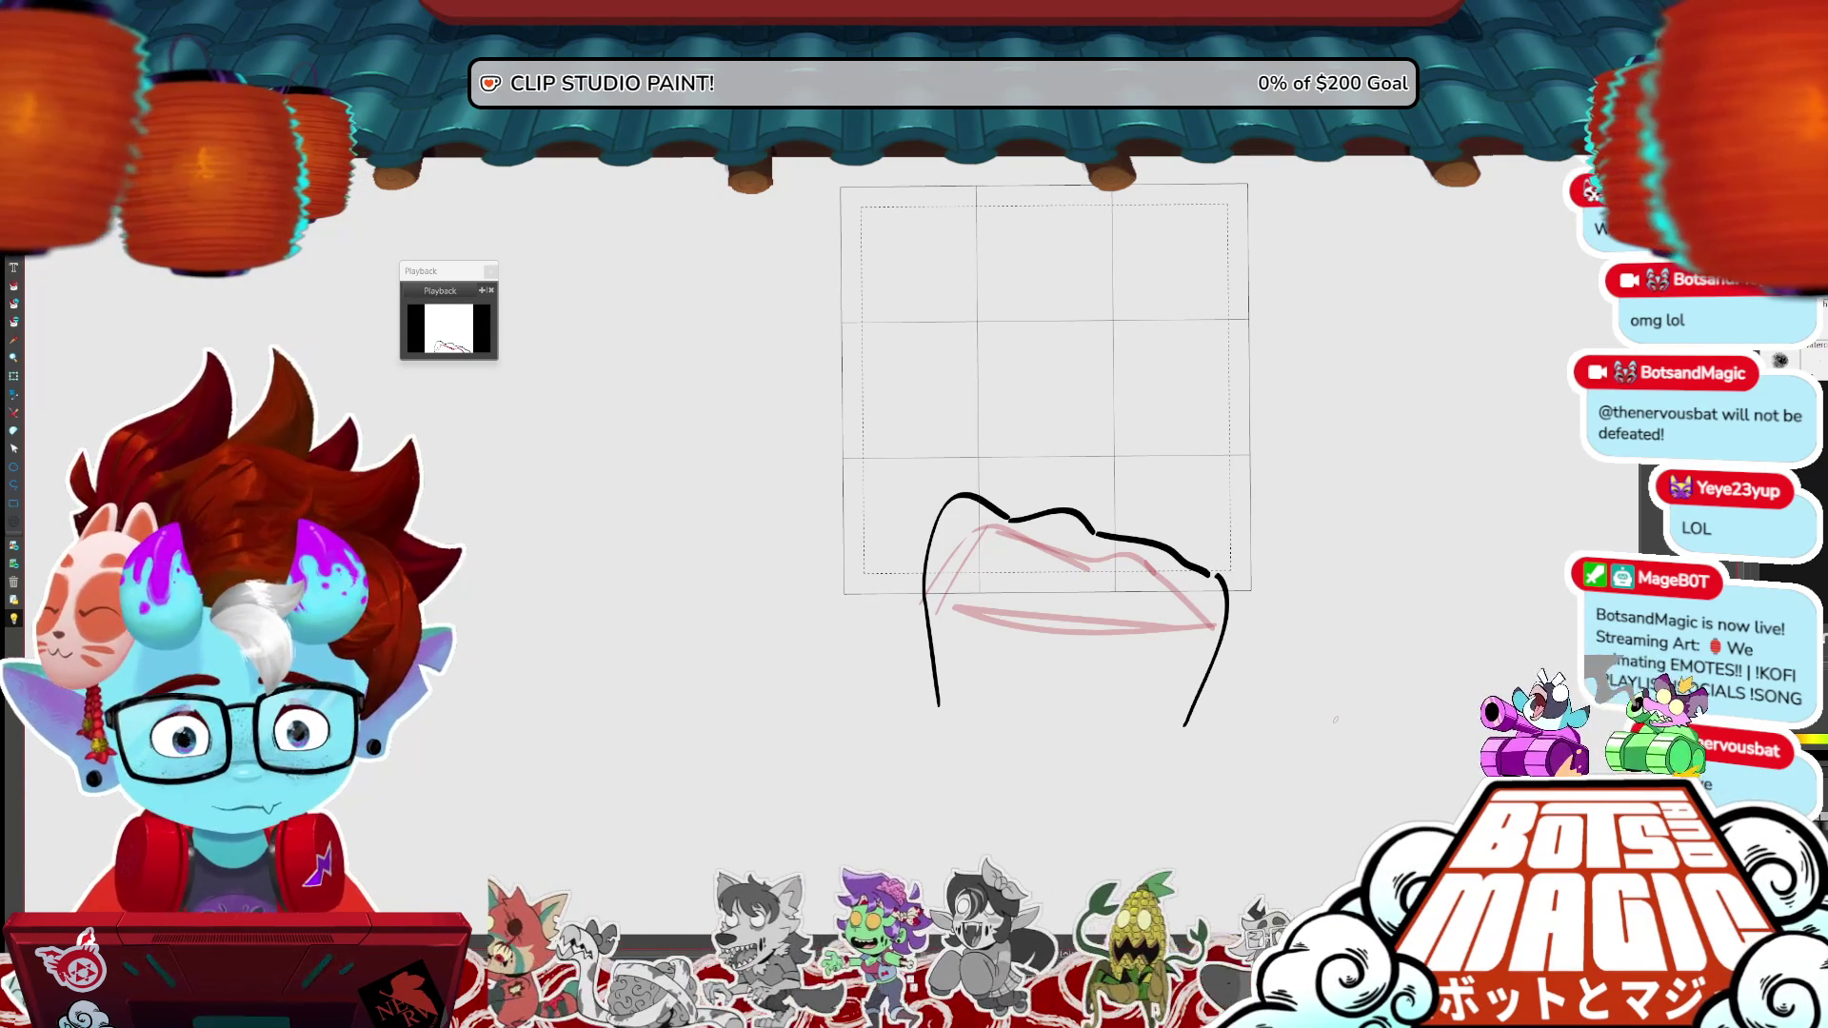
# - Ink the raised knuckle, knuckle bump and both wrist lines in black
pyautogui.moveTo(940, 522)
pyautogui.mouseDown()
pyautogui.moveTo(955, 445)
pyautogui.moveTo(1015, 514)
pyautogui.moveTo(1095, 528)
pyautogui.moveTo(1062, 490)
pyautogui.mouseUp()
pyautogui.moveTo(937, 719)
pyautogui.mouseDown()
pyautogui.moveTo(899, 637)
pyautogui.moveTo(921, 576)
pyautogui.mouseUp()
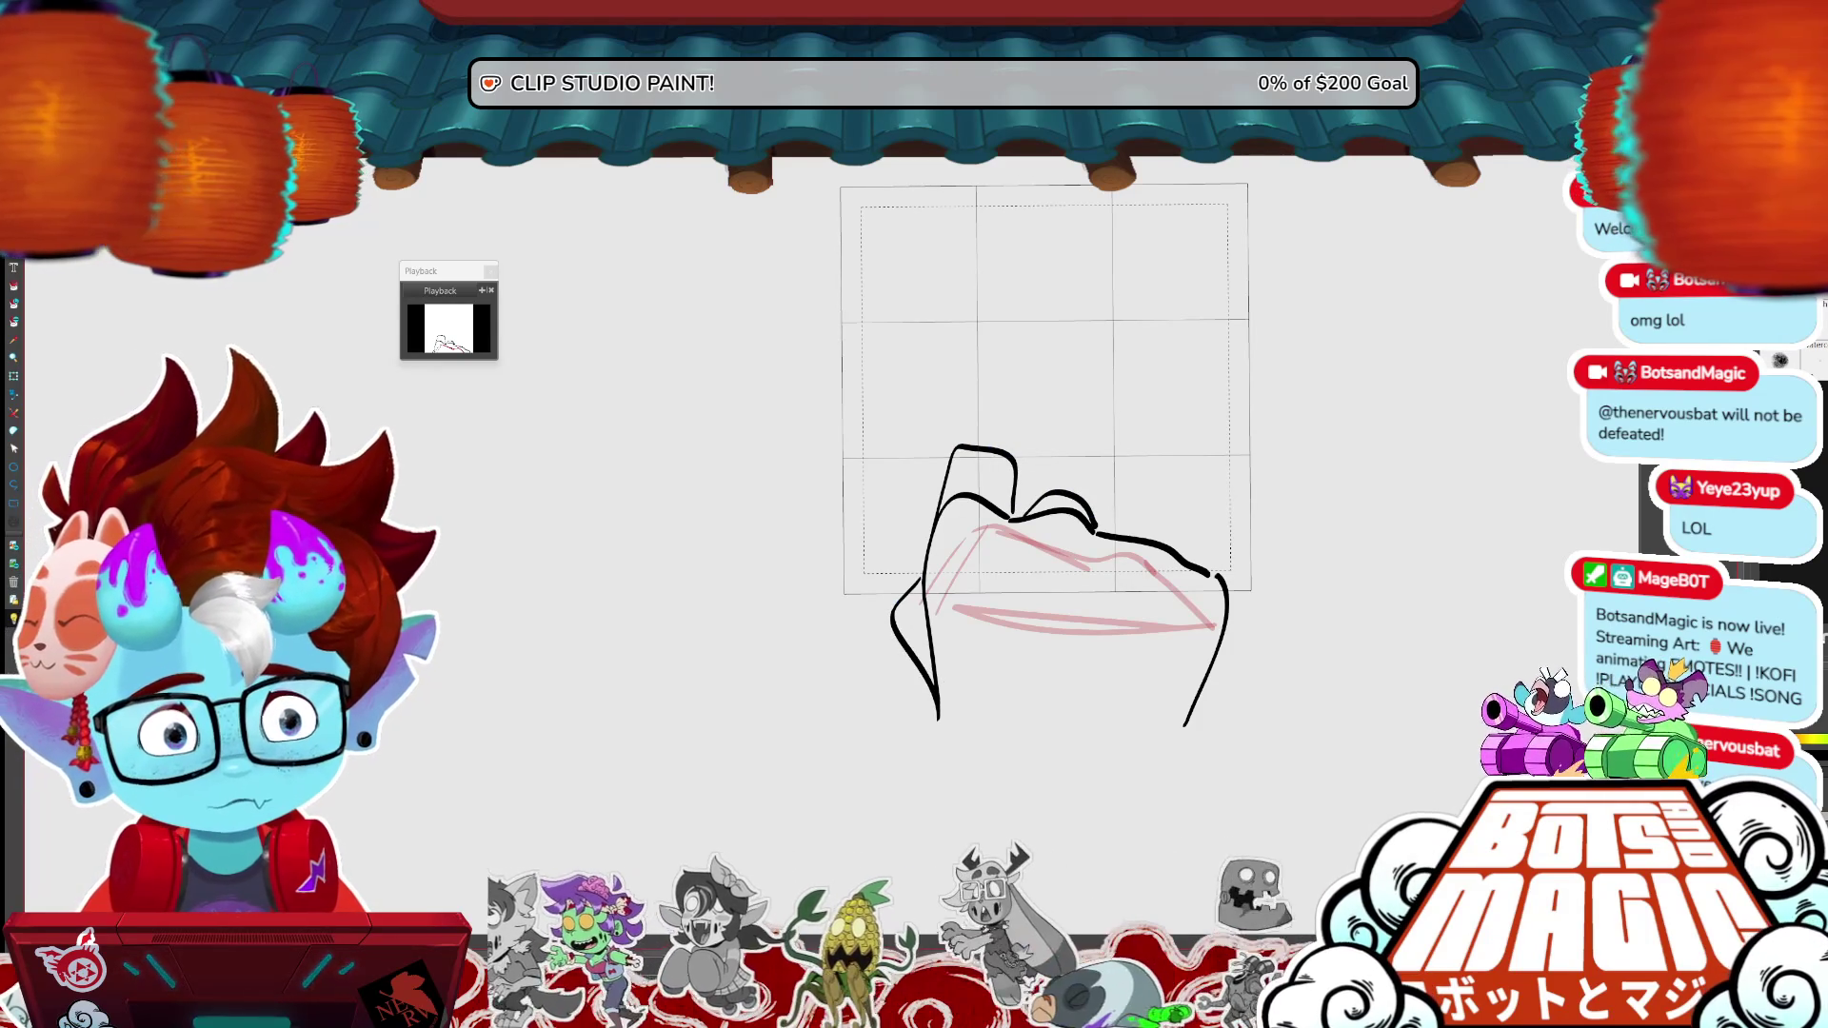
pyautogui.hotkey('ctrl', 'z')
pyautogui.moveTo(1205, 573)
pyautogui.mouseDown()
pyautogui.moveTo(1163, 729)
pyautogui.moveTo(1139, 747)
pyautogui.mouseUp()
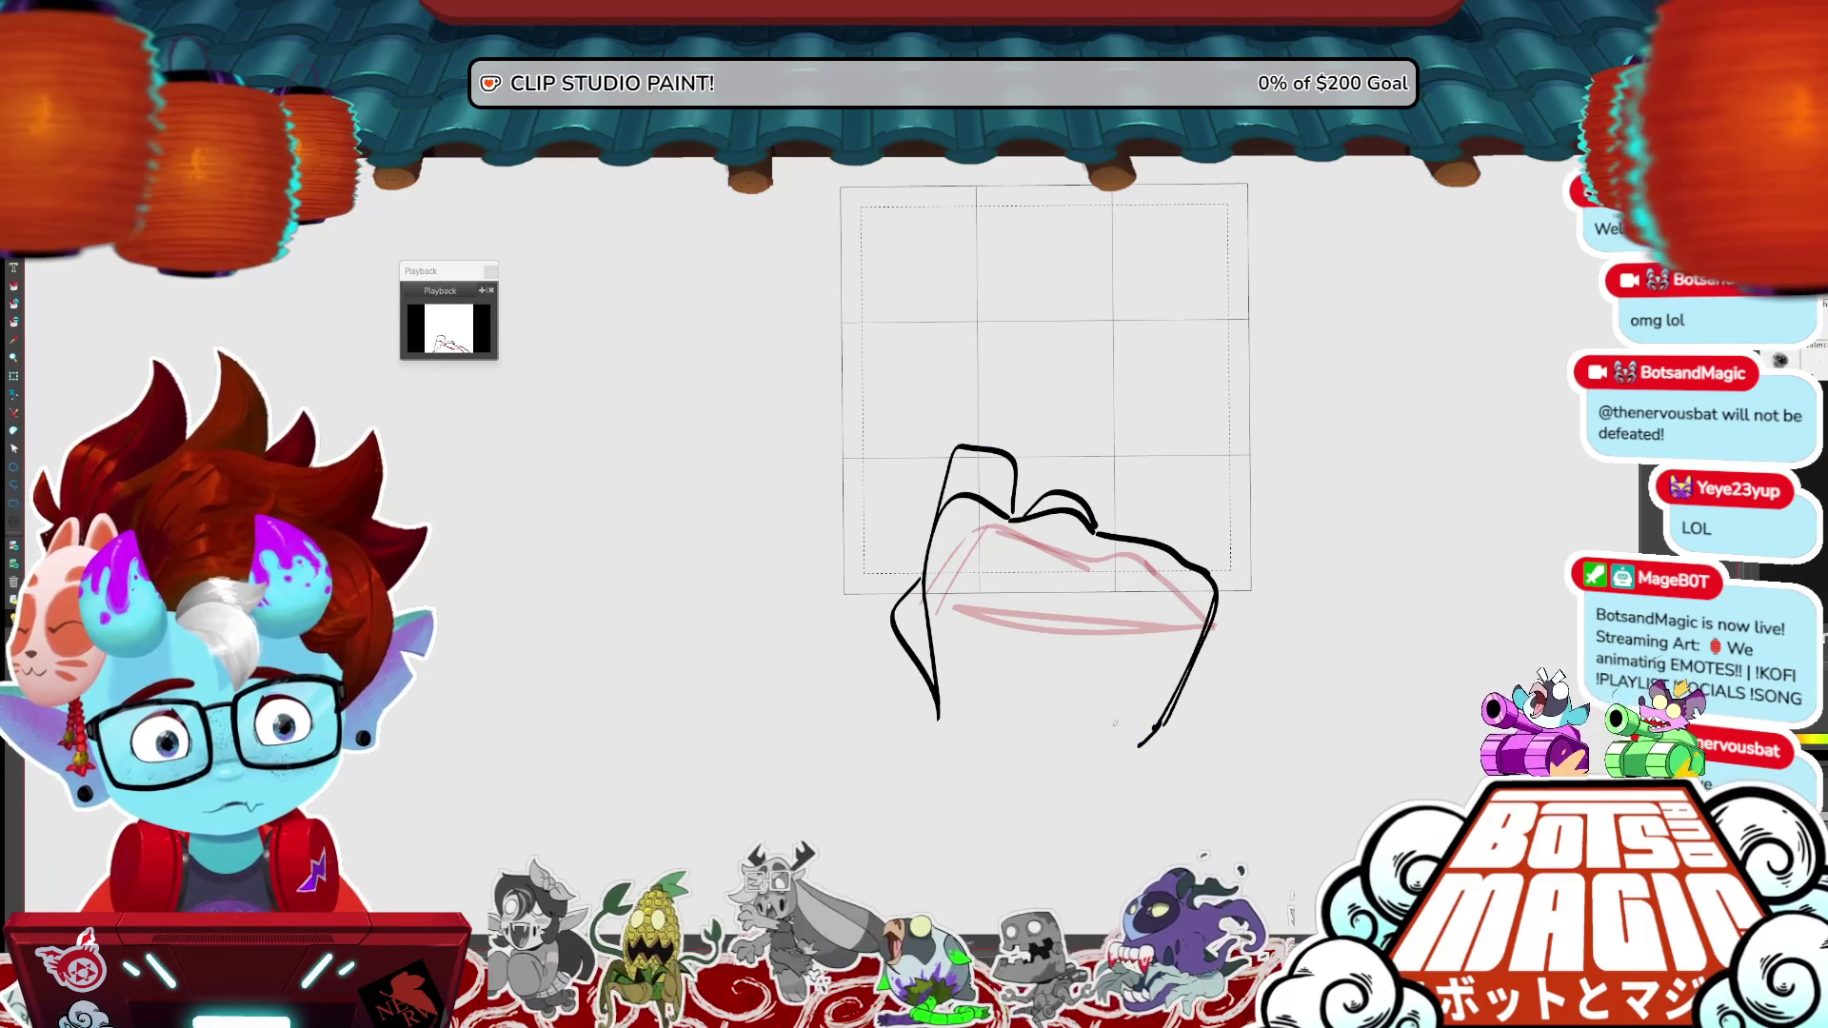
pyautogui.moveTo(937, 709); pyautogui.dragTo(967, 868)
pyautogui.moveTo(1146, 740)
pyautogui.mouseDown()
pyautogui.moveTo(1125, 765)
pyautogui.moveTo(1132, 876)
pyautogui.mouseUp()
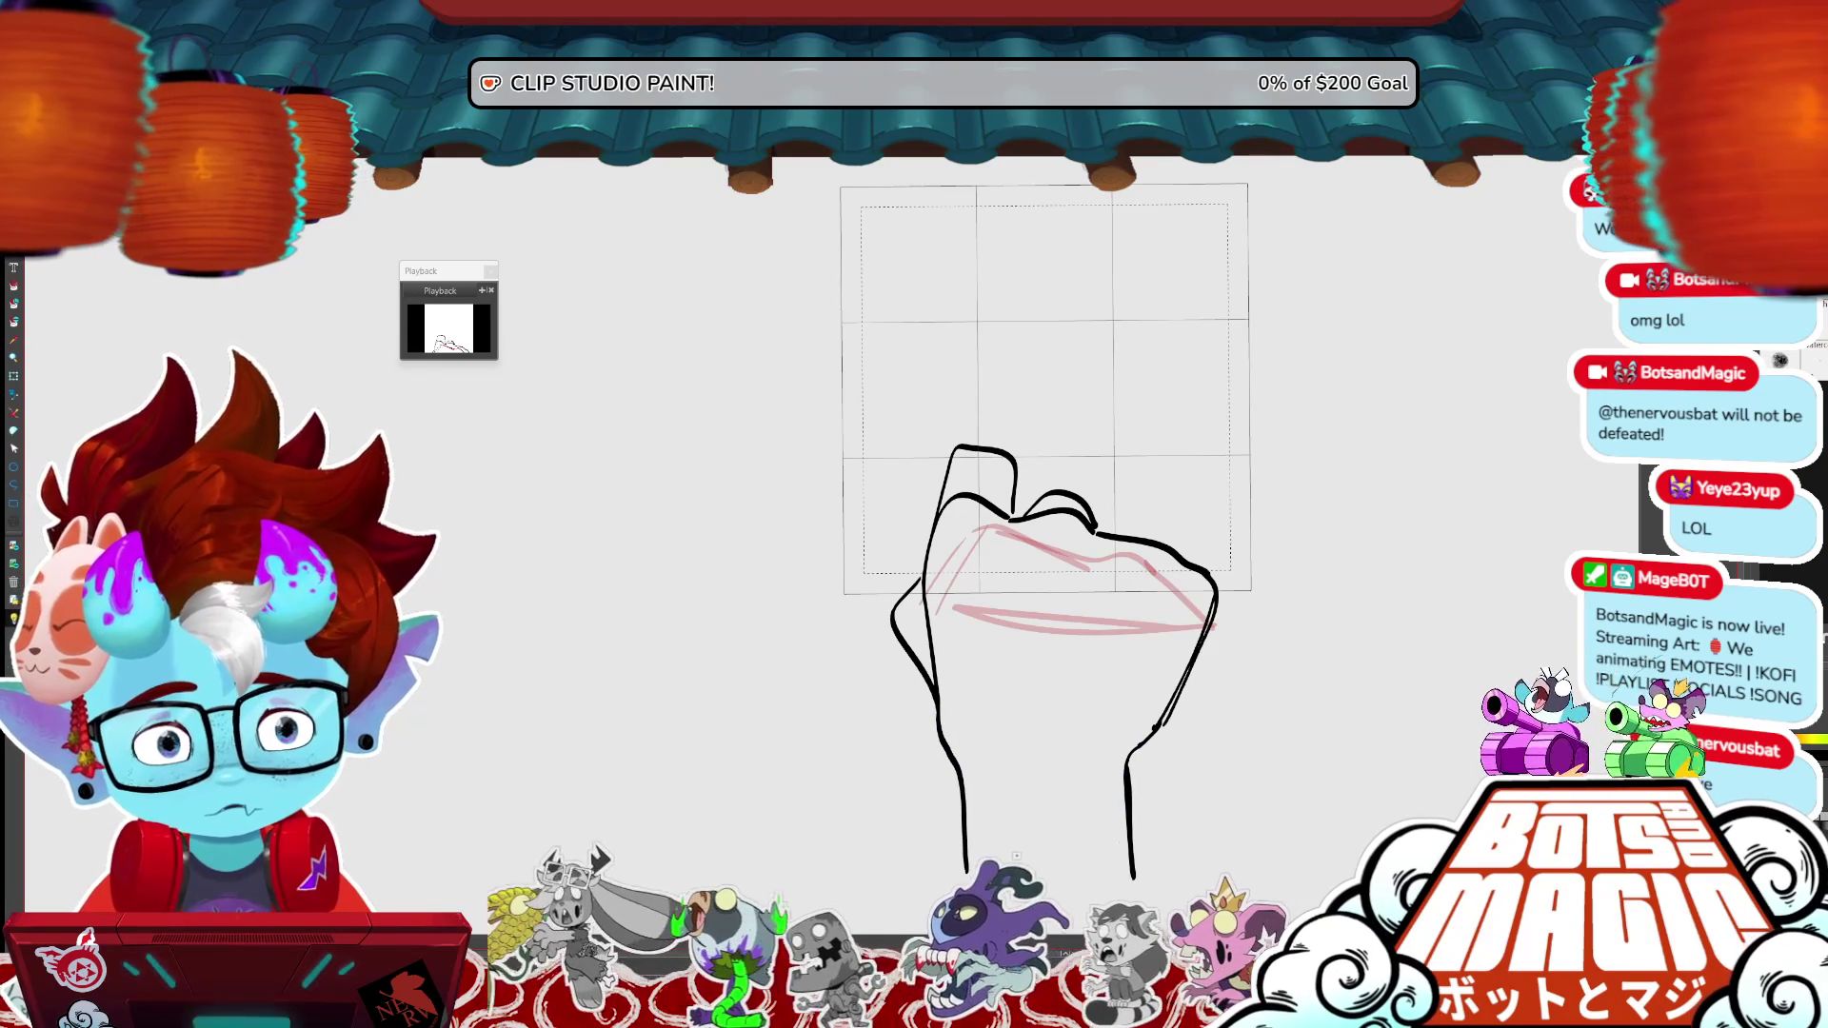
# - Join the right wrist stroke to the fist outline and close the wrist's bottom
pyautogui.click(1154, 795)
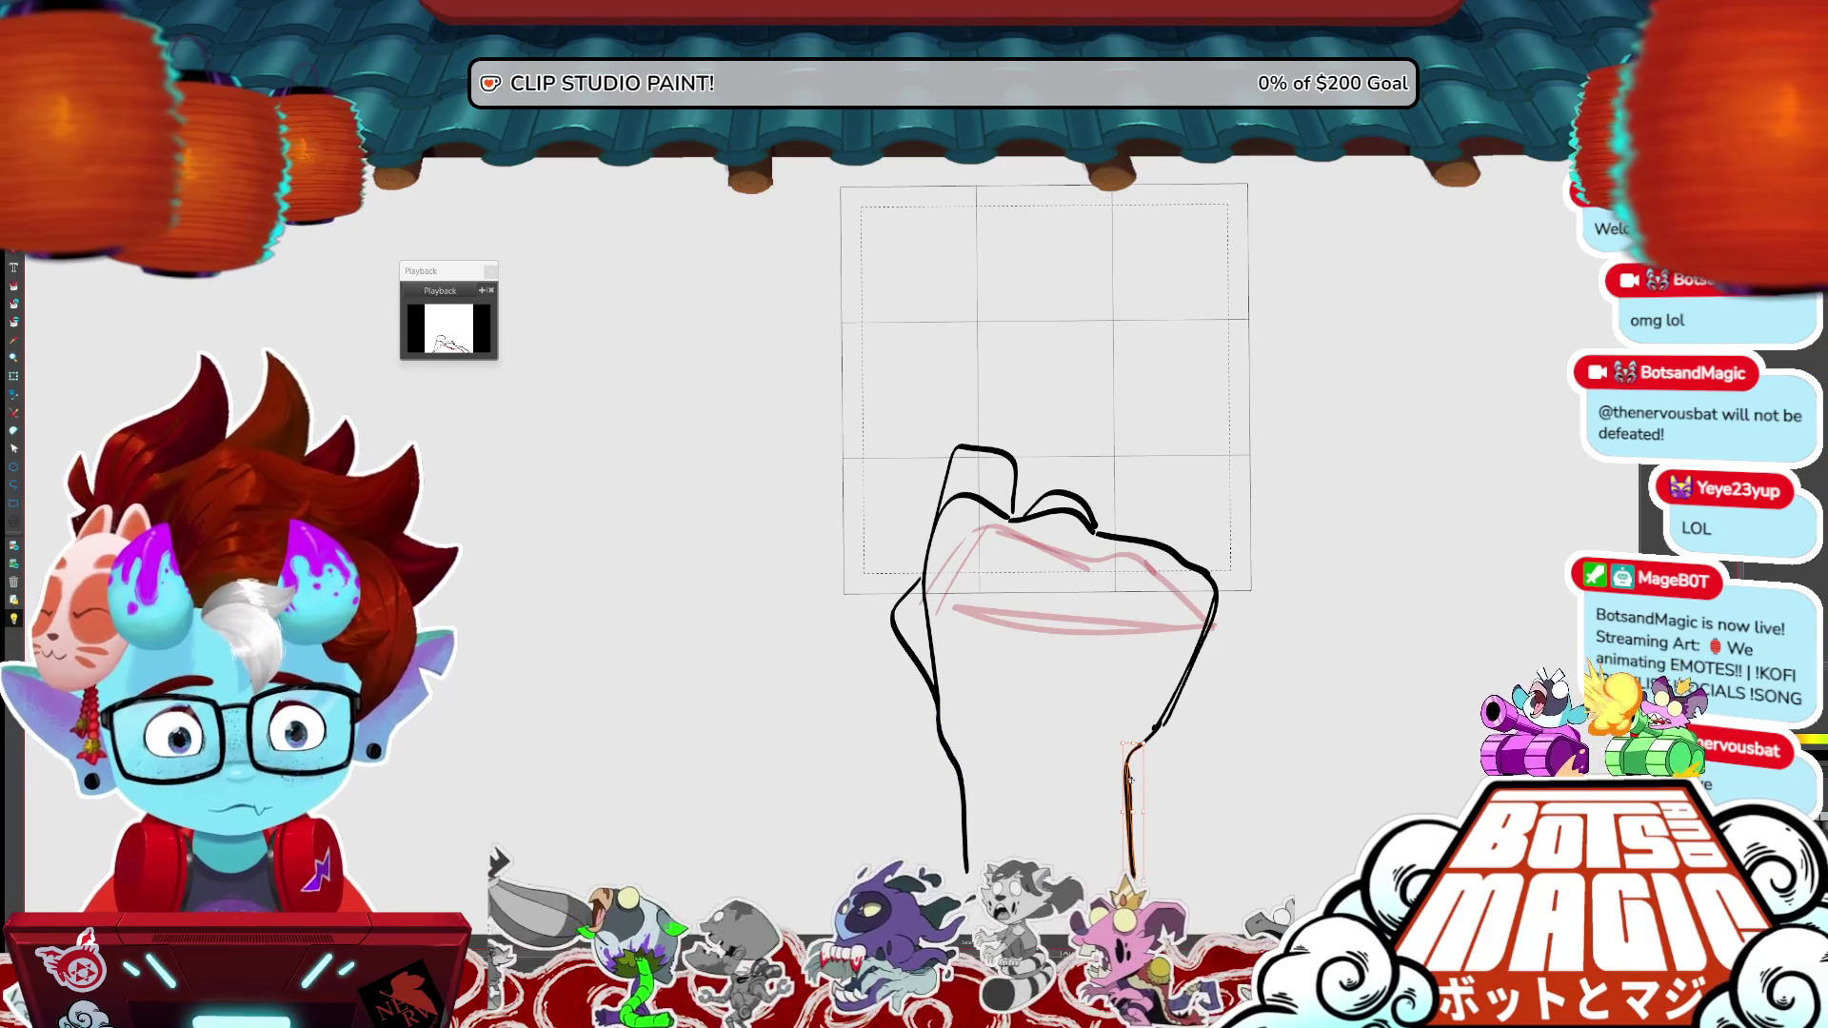
pyautogui.moveTo(1275, 641); pyautogui.dragTo(1256, 564)
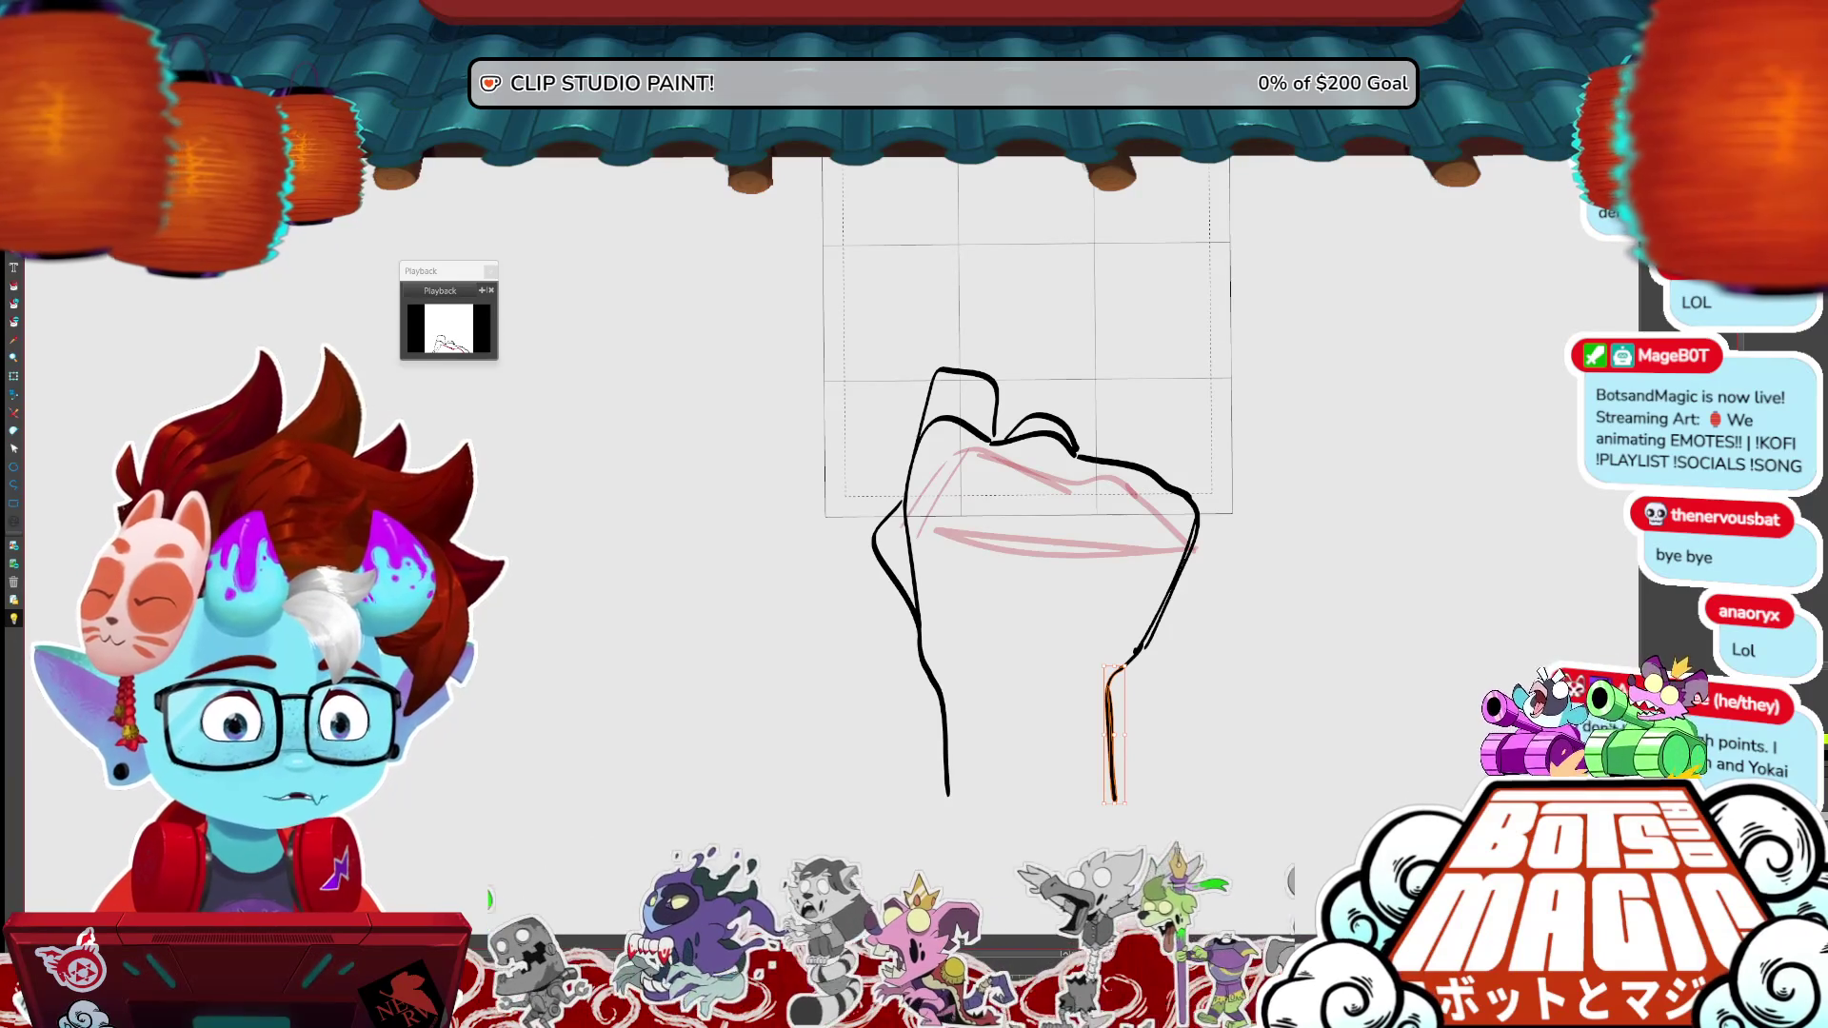
pyautogui.moveTo(1119, 668); pyautogui.dragTo(1142, 646)
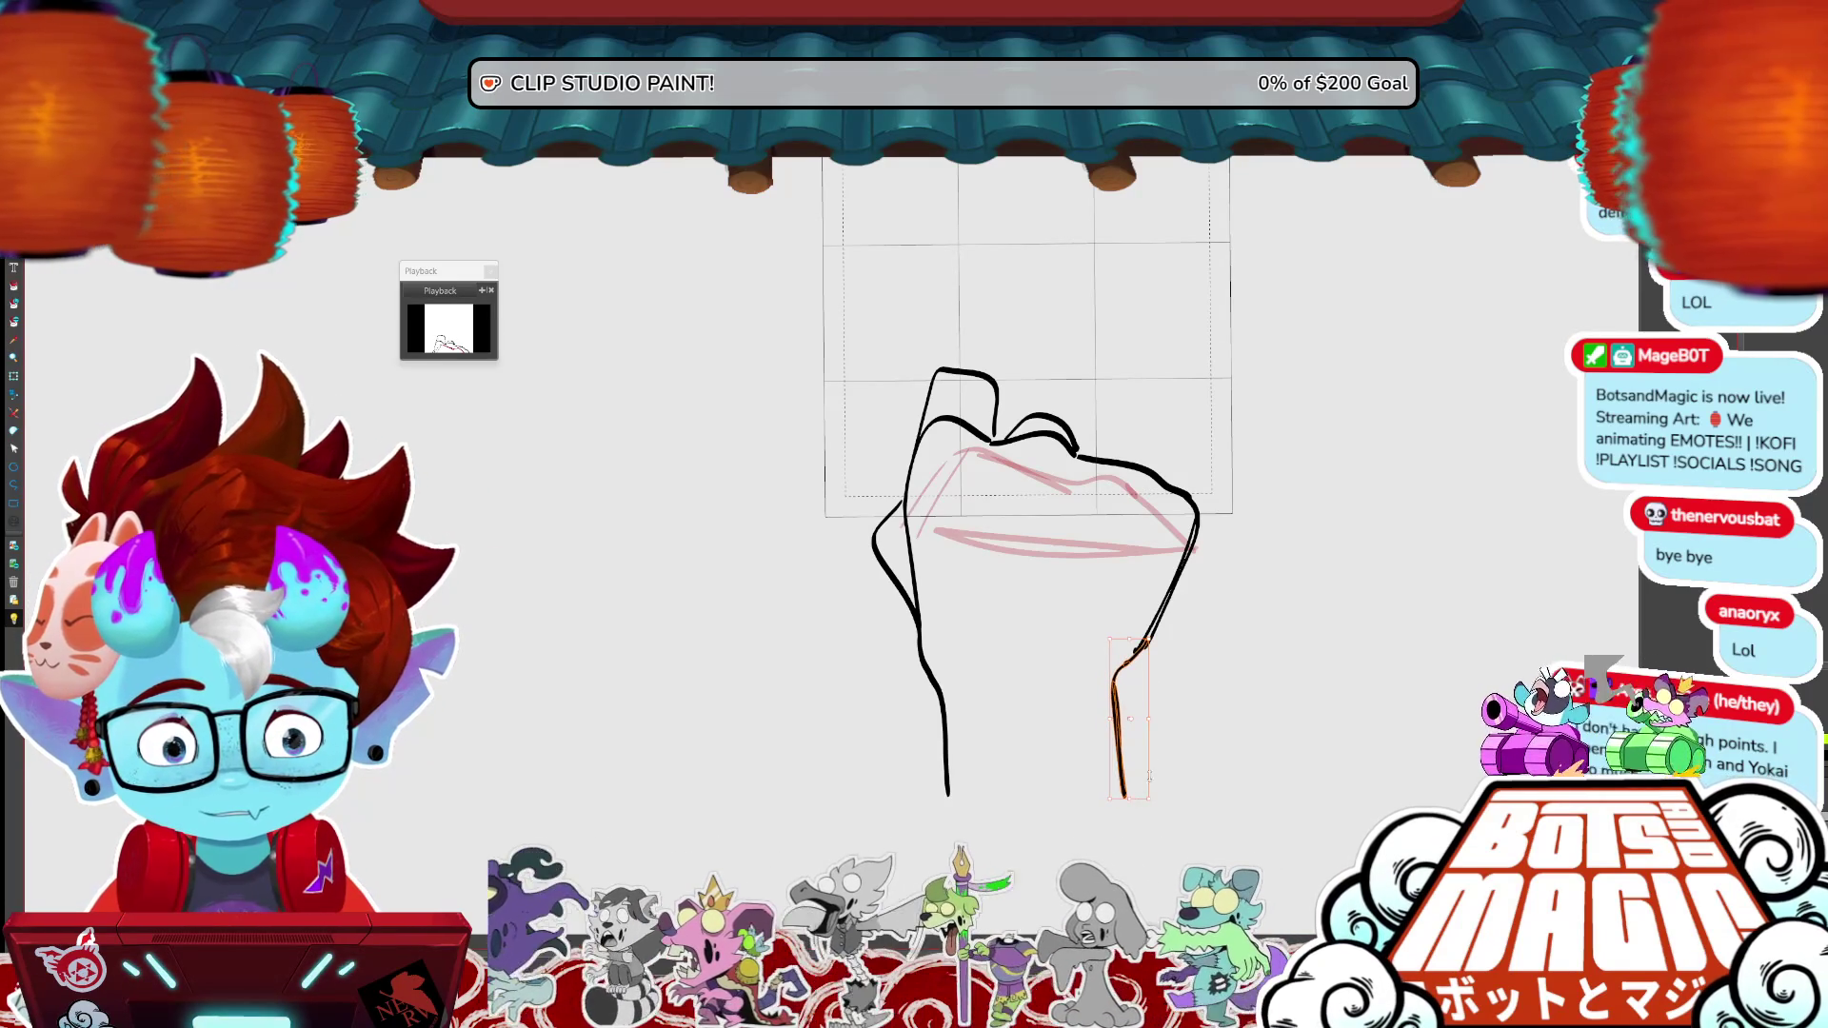
pyautogui.click(1216, 650)
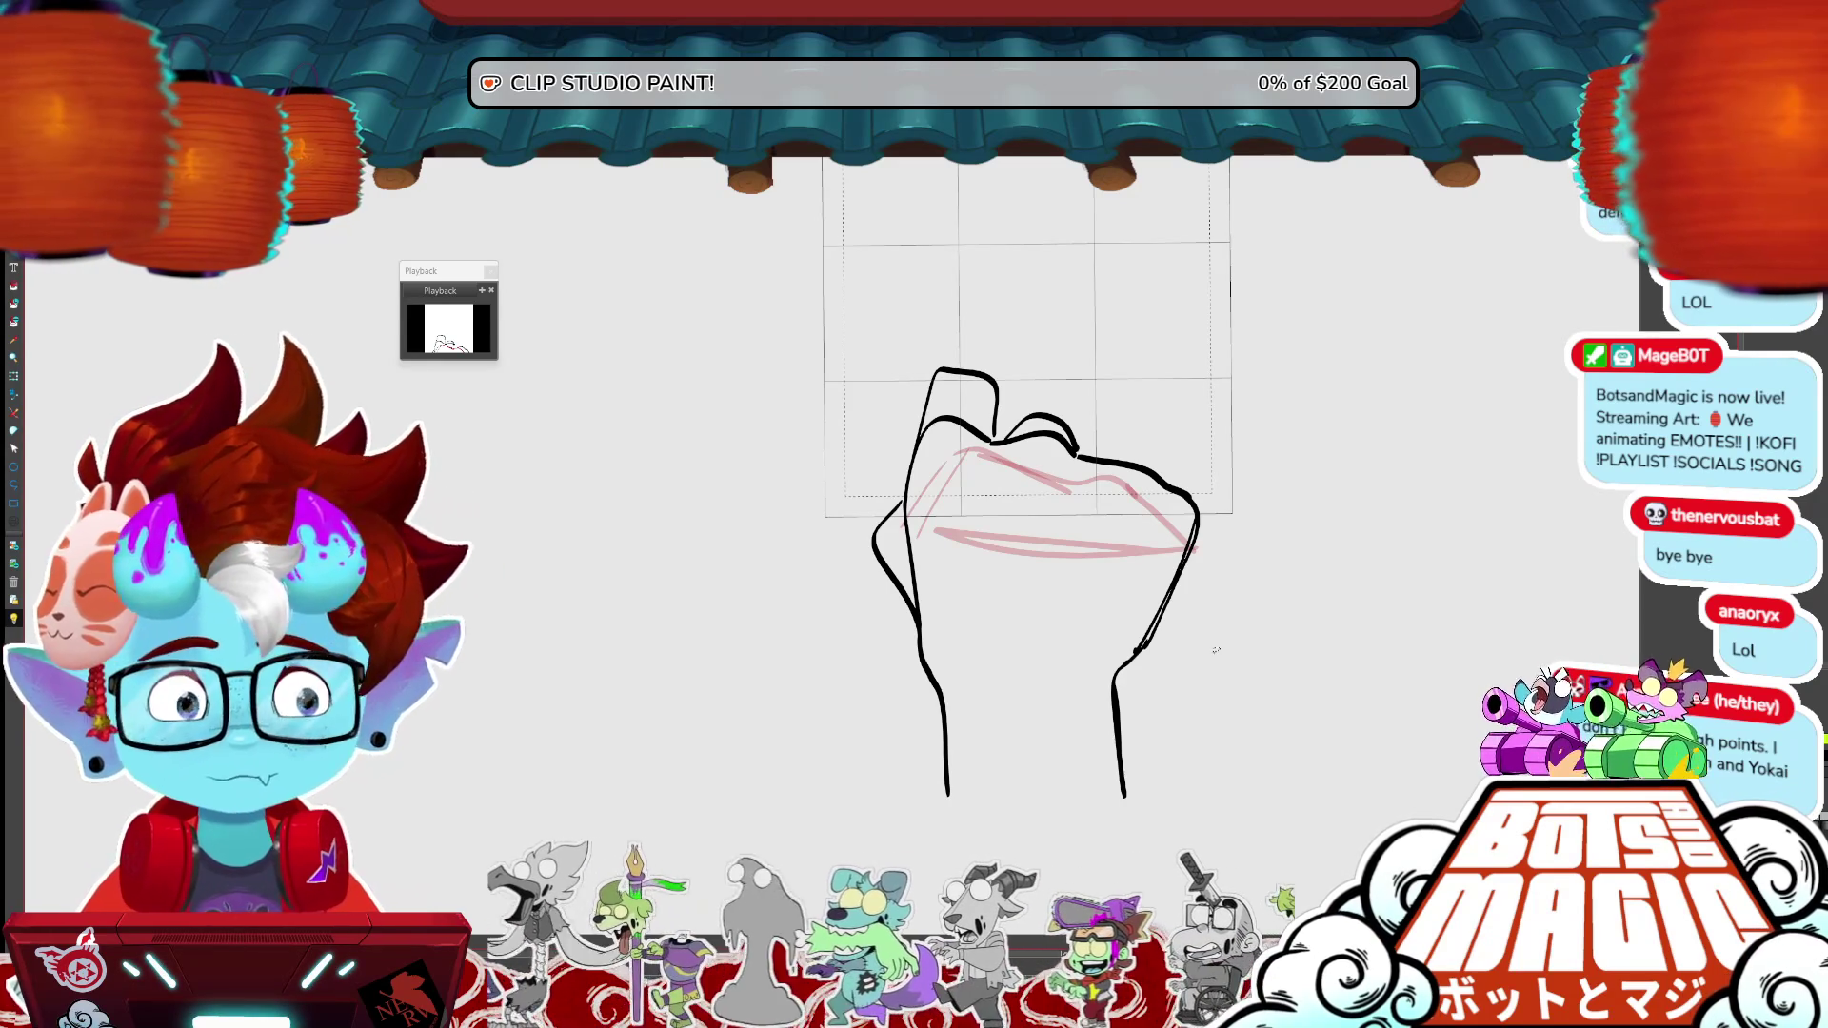
pyautogui.moveTo(947, 793); pyautogui.dragTo(1126, 796)
pyautogui.moveTo(1047, 666); pyautogui.dragTo(971, 705)
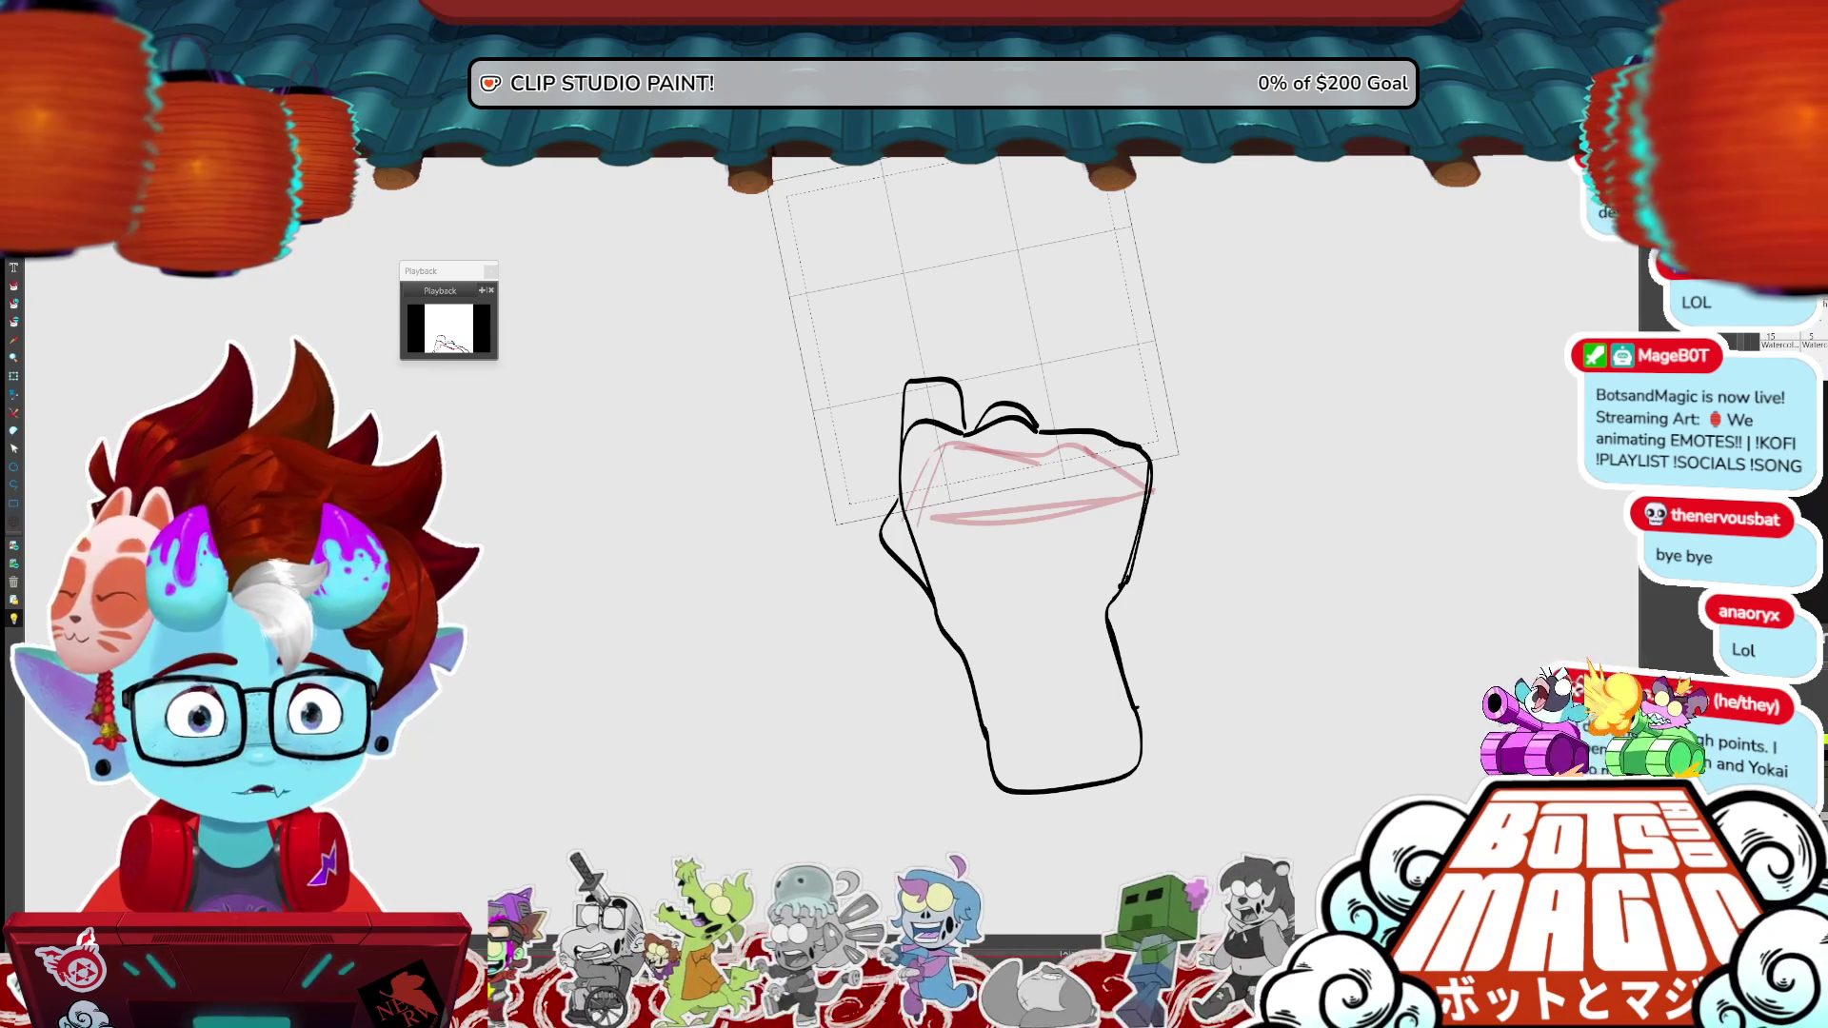
# - Step back four frames to the fist lineart and fill its inside light cyan
pyautogui.press('Left')
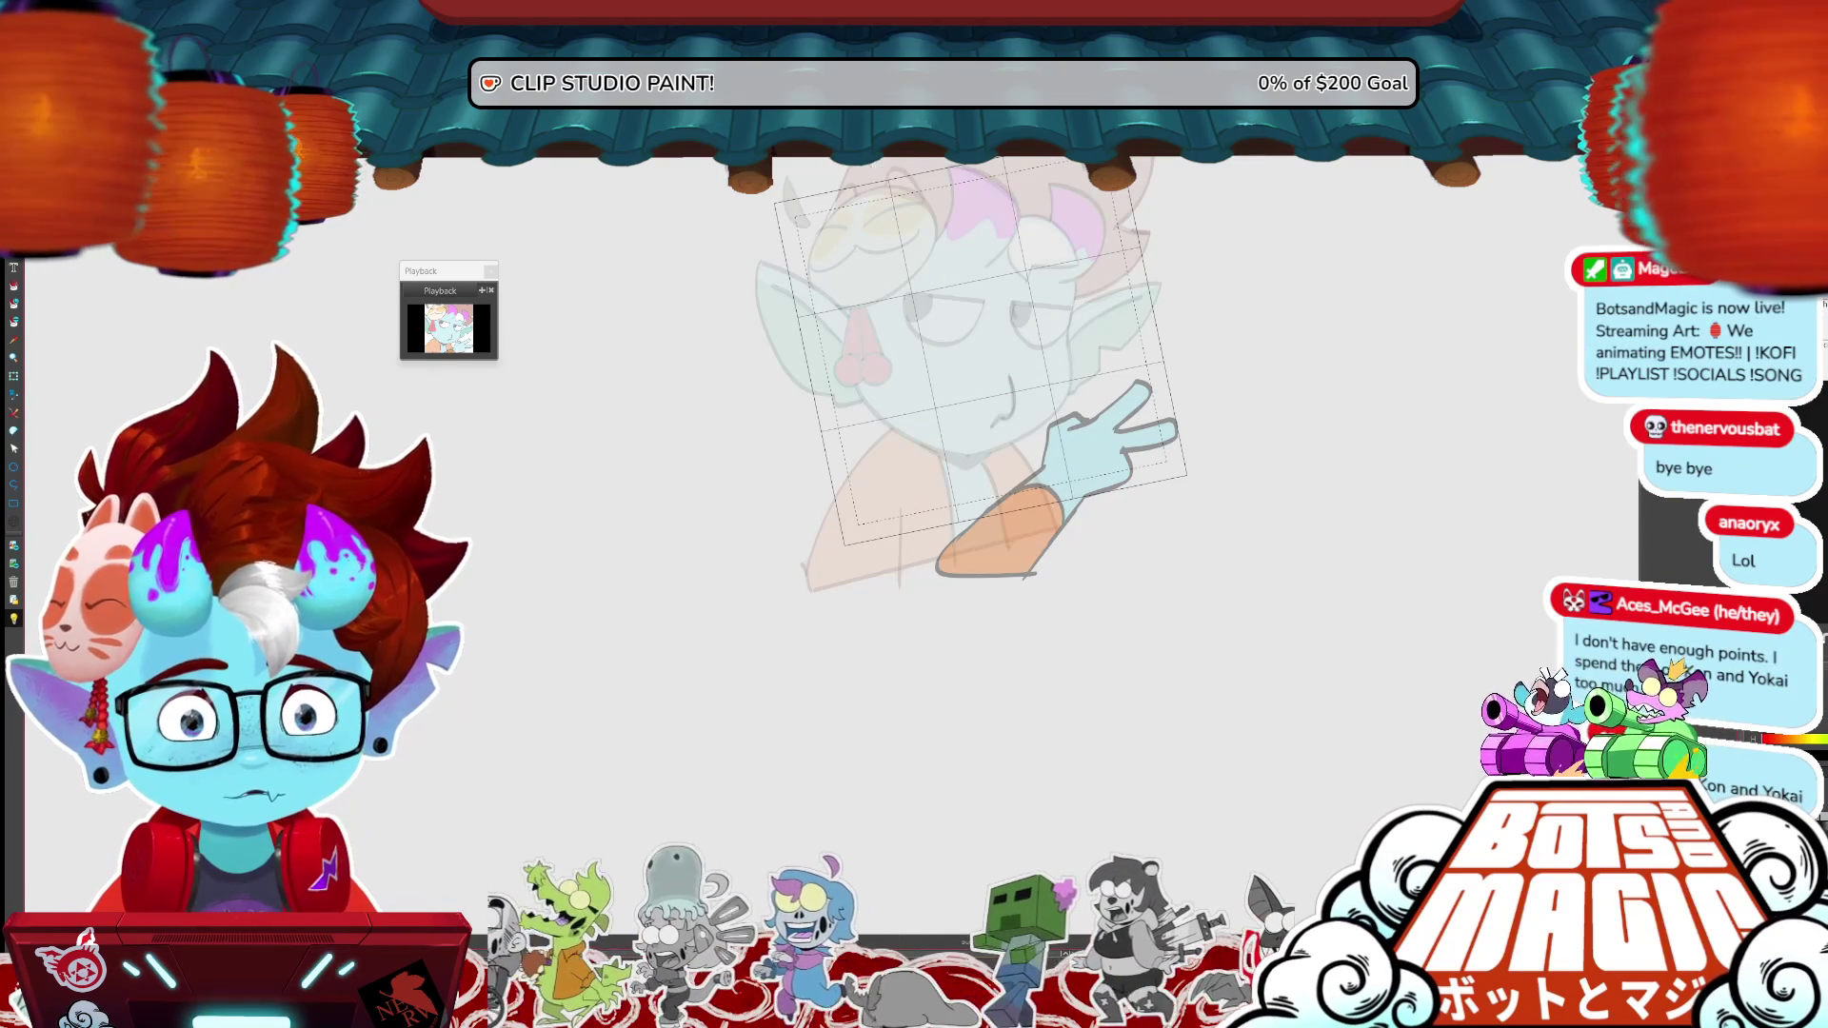
pyautogui.press('Left')
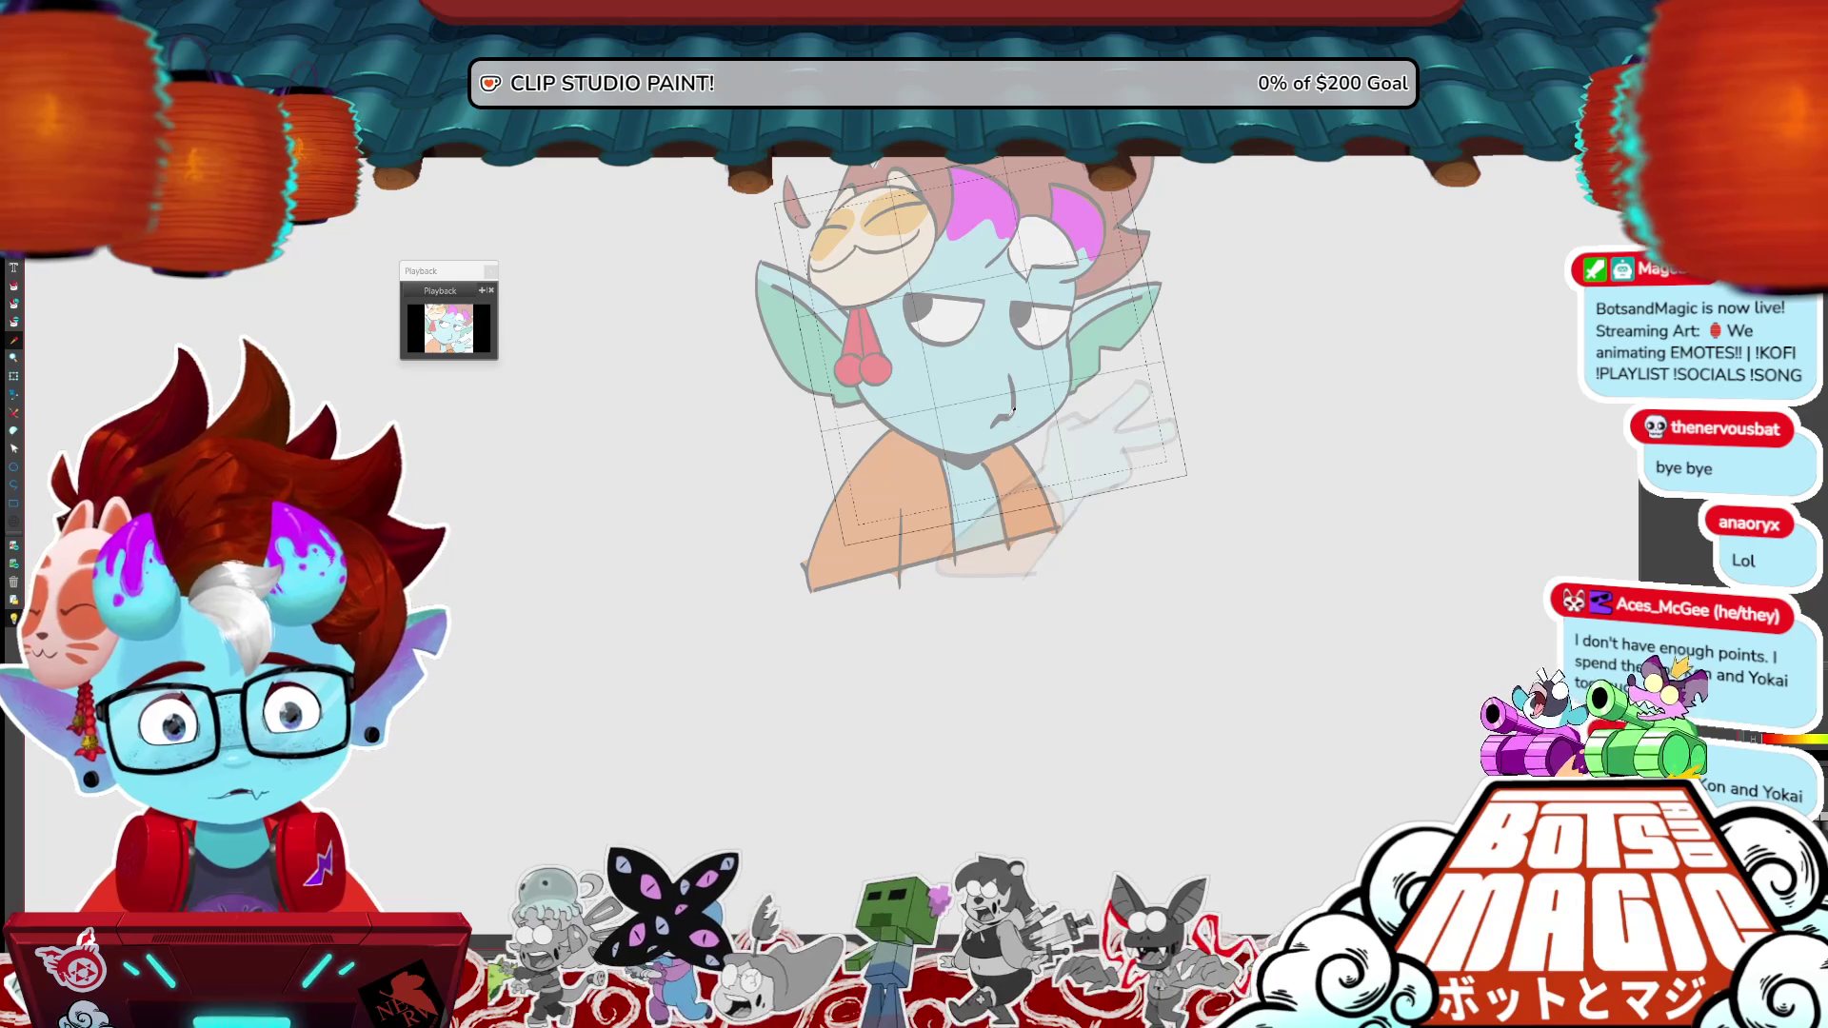
pyautogui.press('Left')
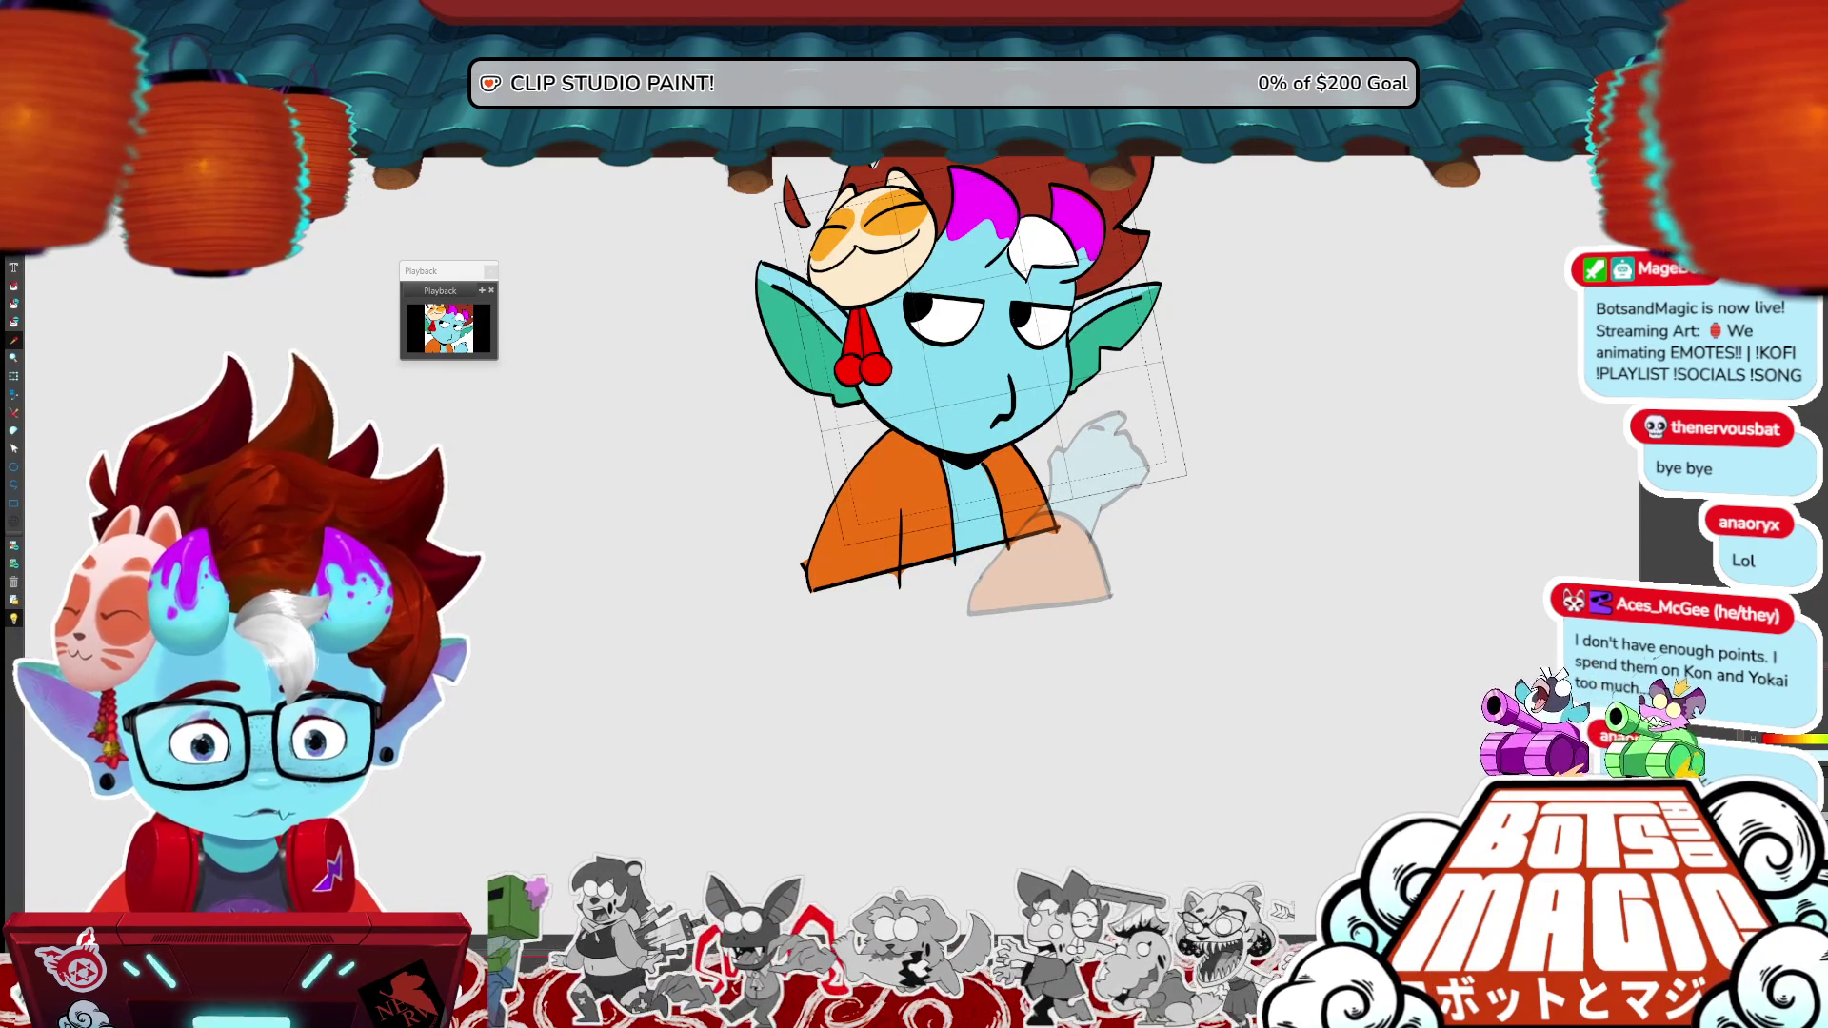
pyautogui.press('Left')
pyautogui.press('Left')
pyautogui.press('Left')
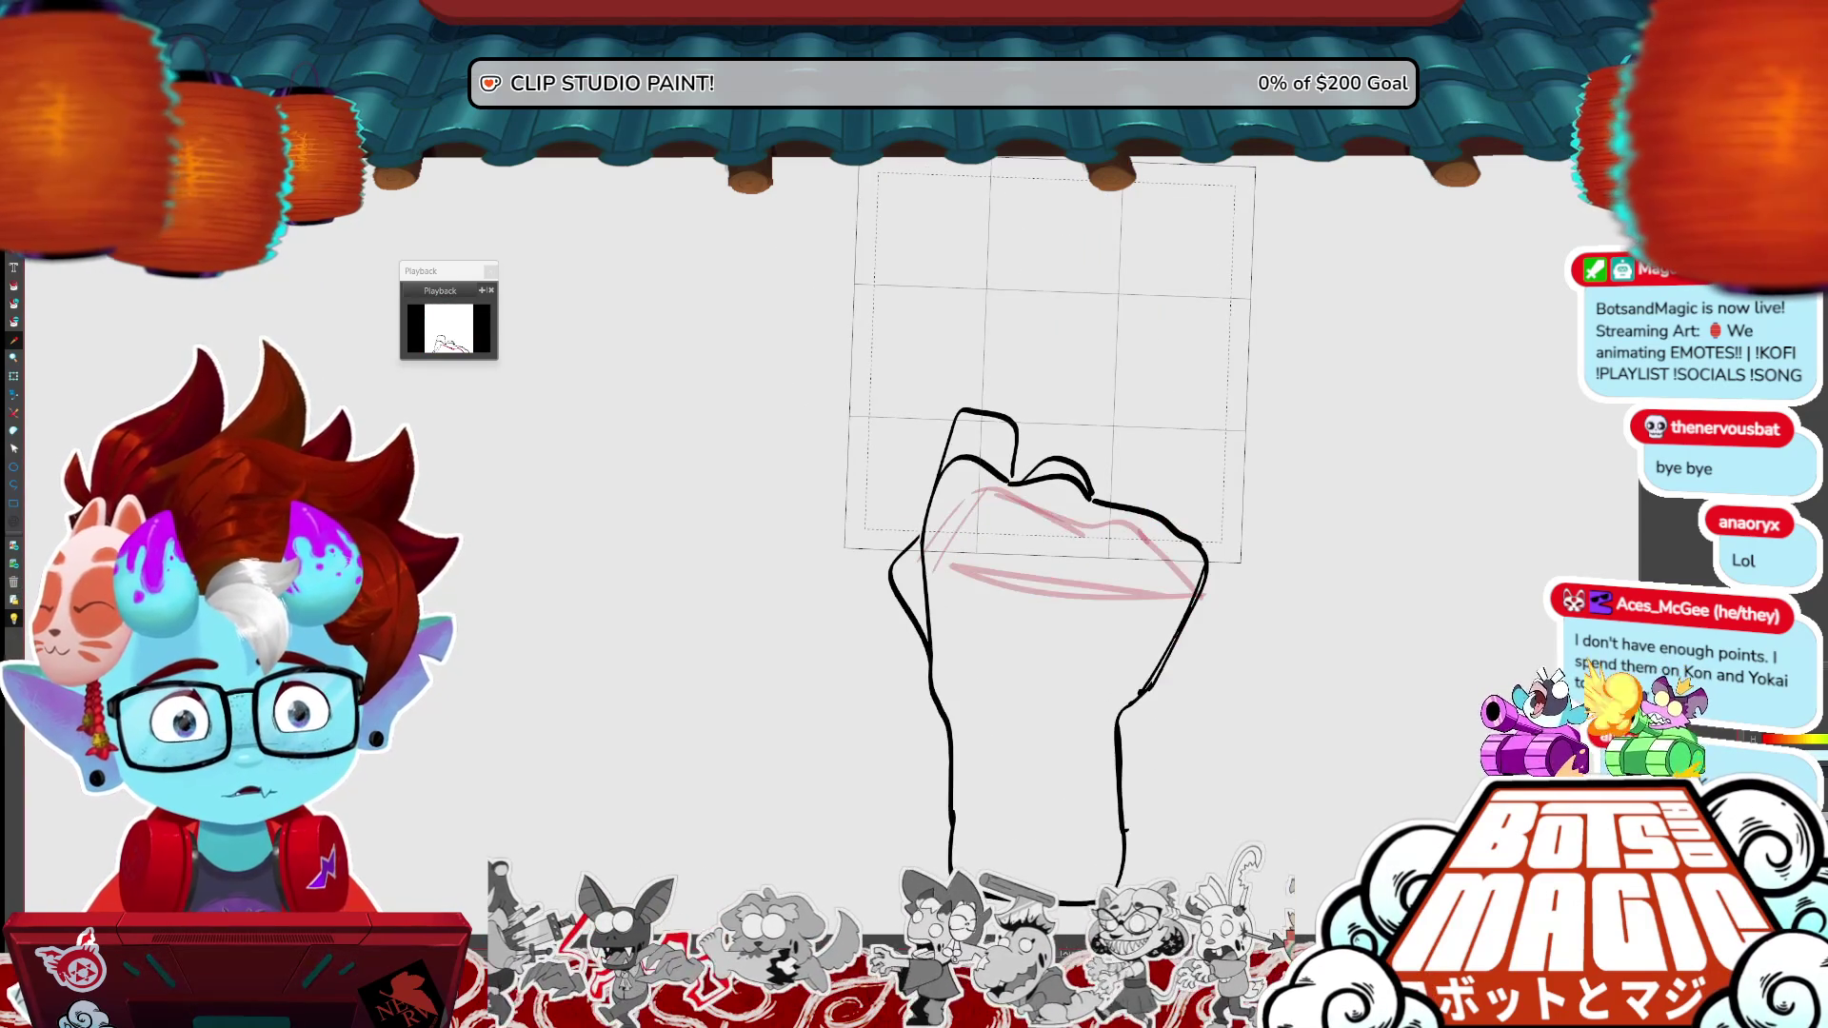
pyautogui.click(1124, 604)
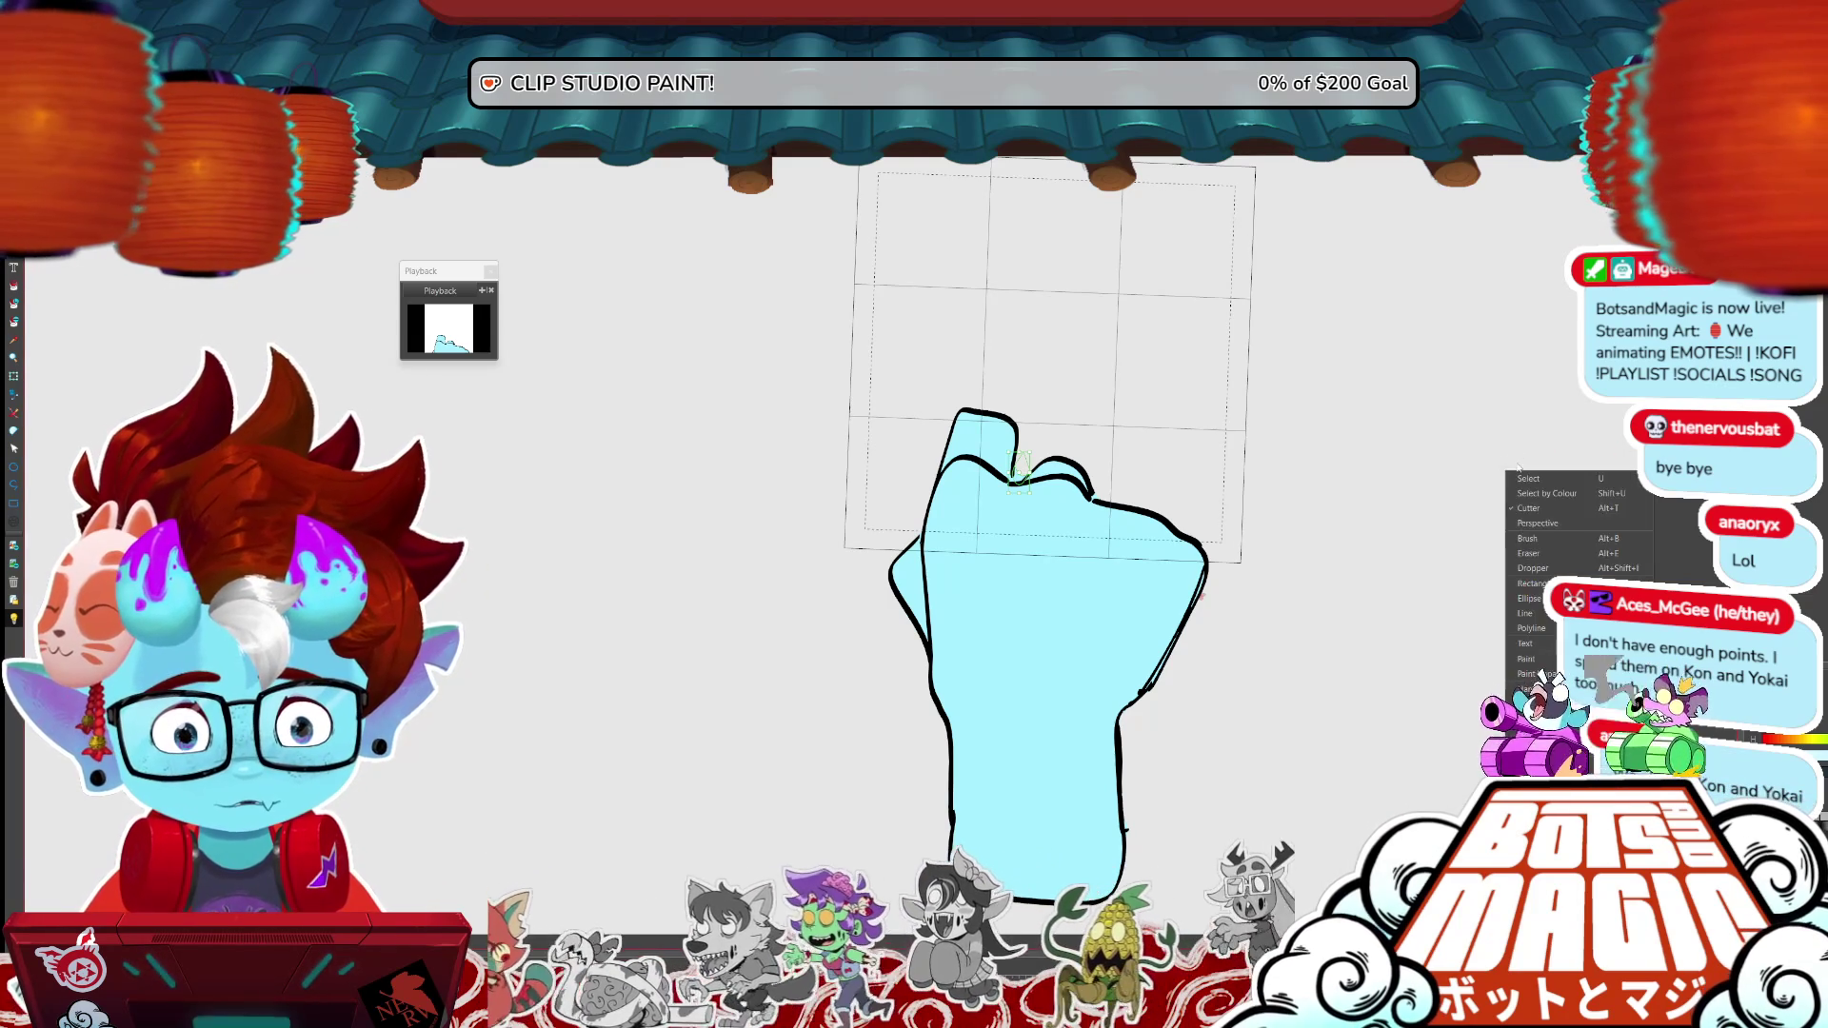
# - Check the neighbouring onion-skin frame, then put transform handles around the coloured fist
pyautogui.hotkey('ctrl', 'Right')
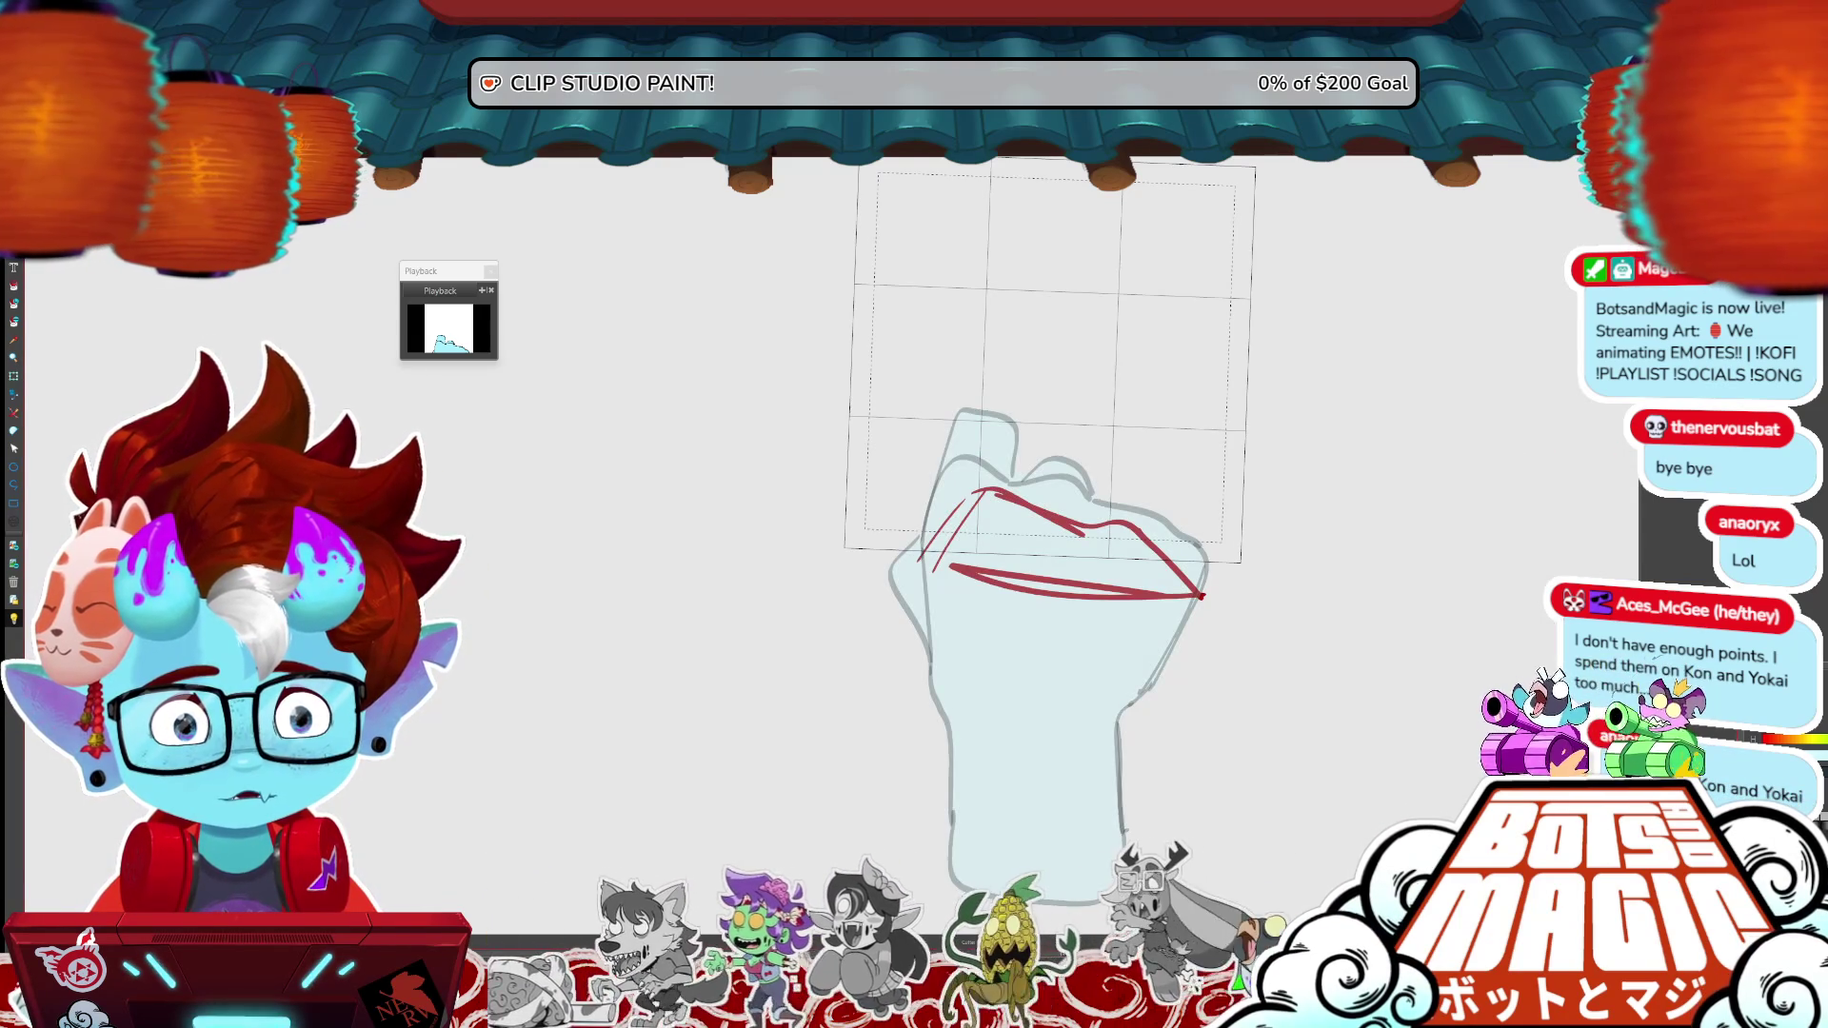
pyautogui.hotkey('ctrl', 'Left')
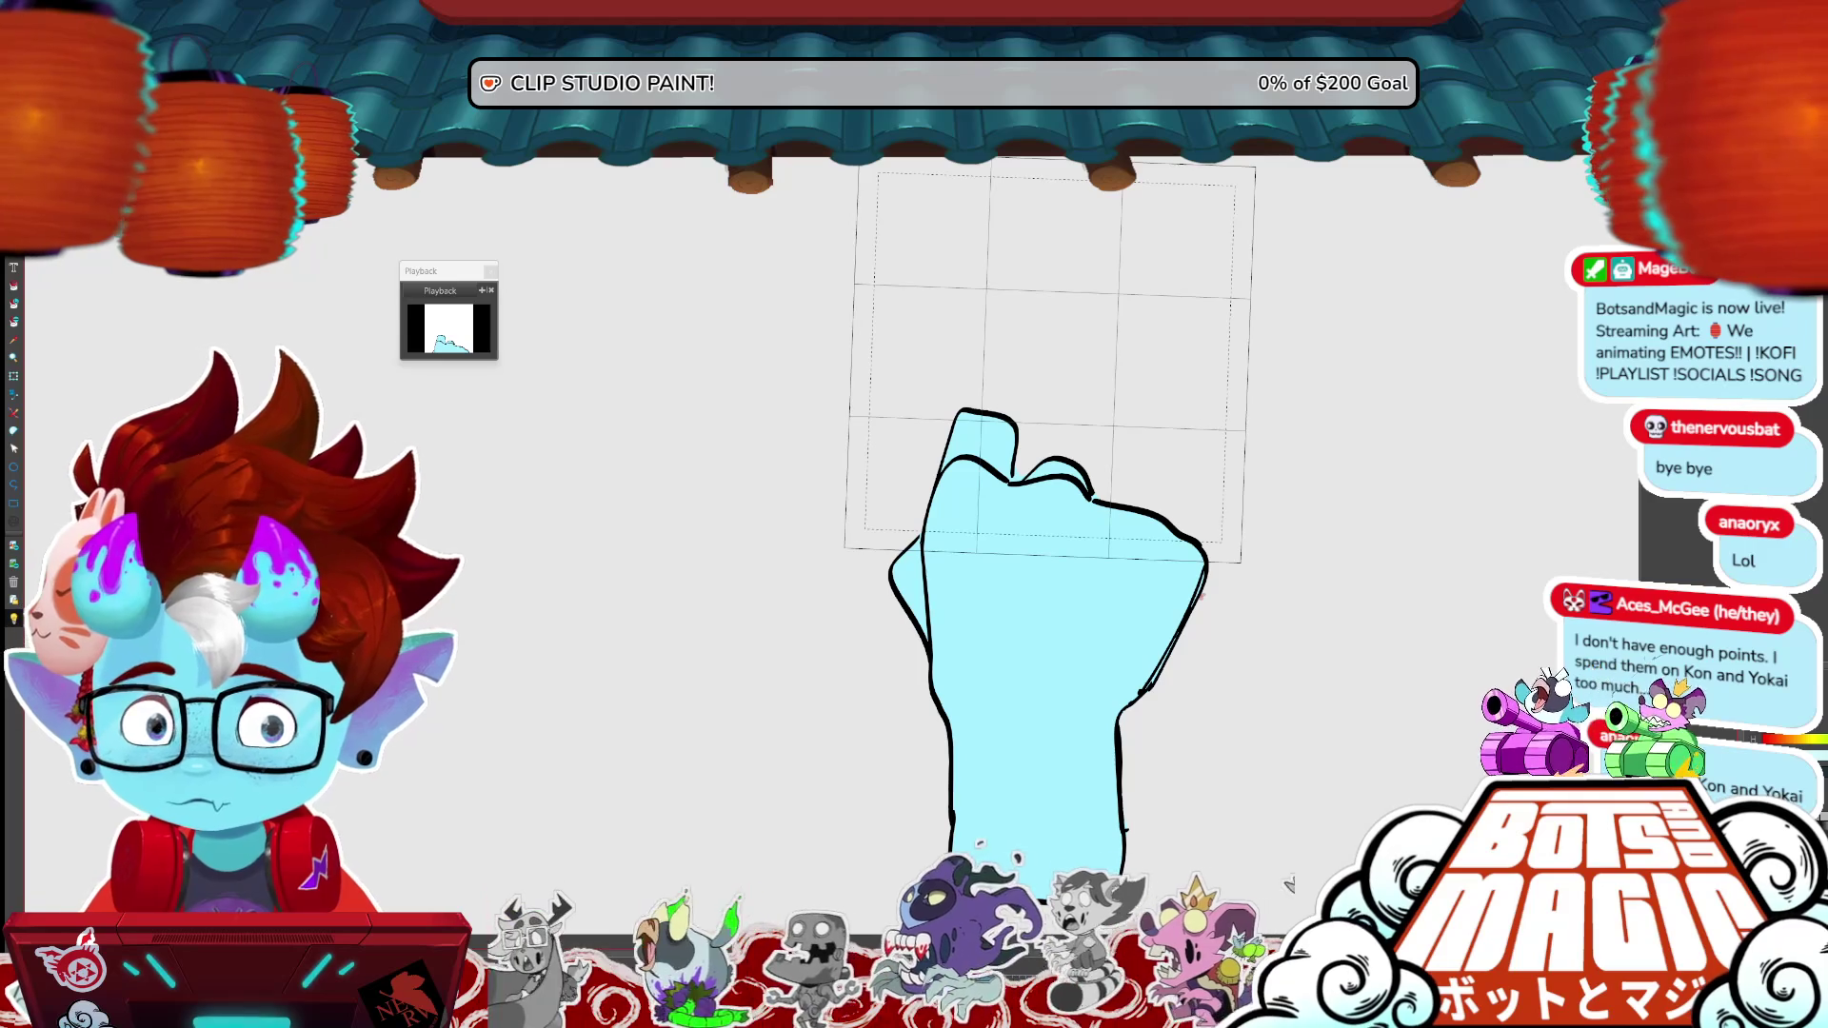
pyautogui.click(18, 378)
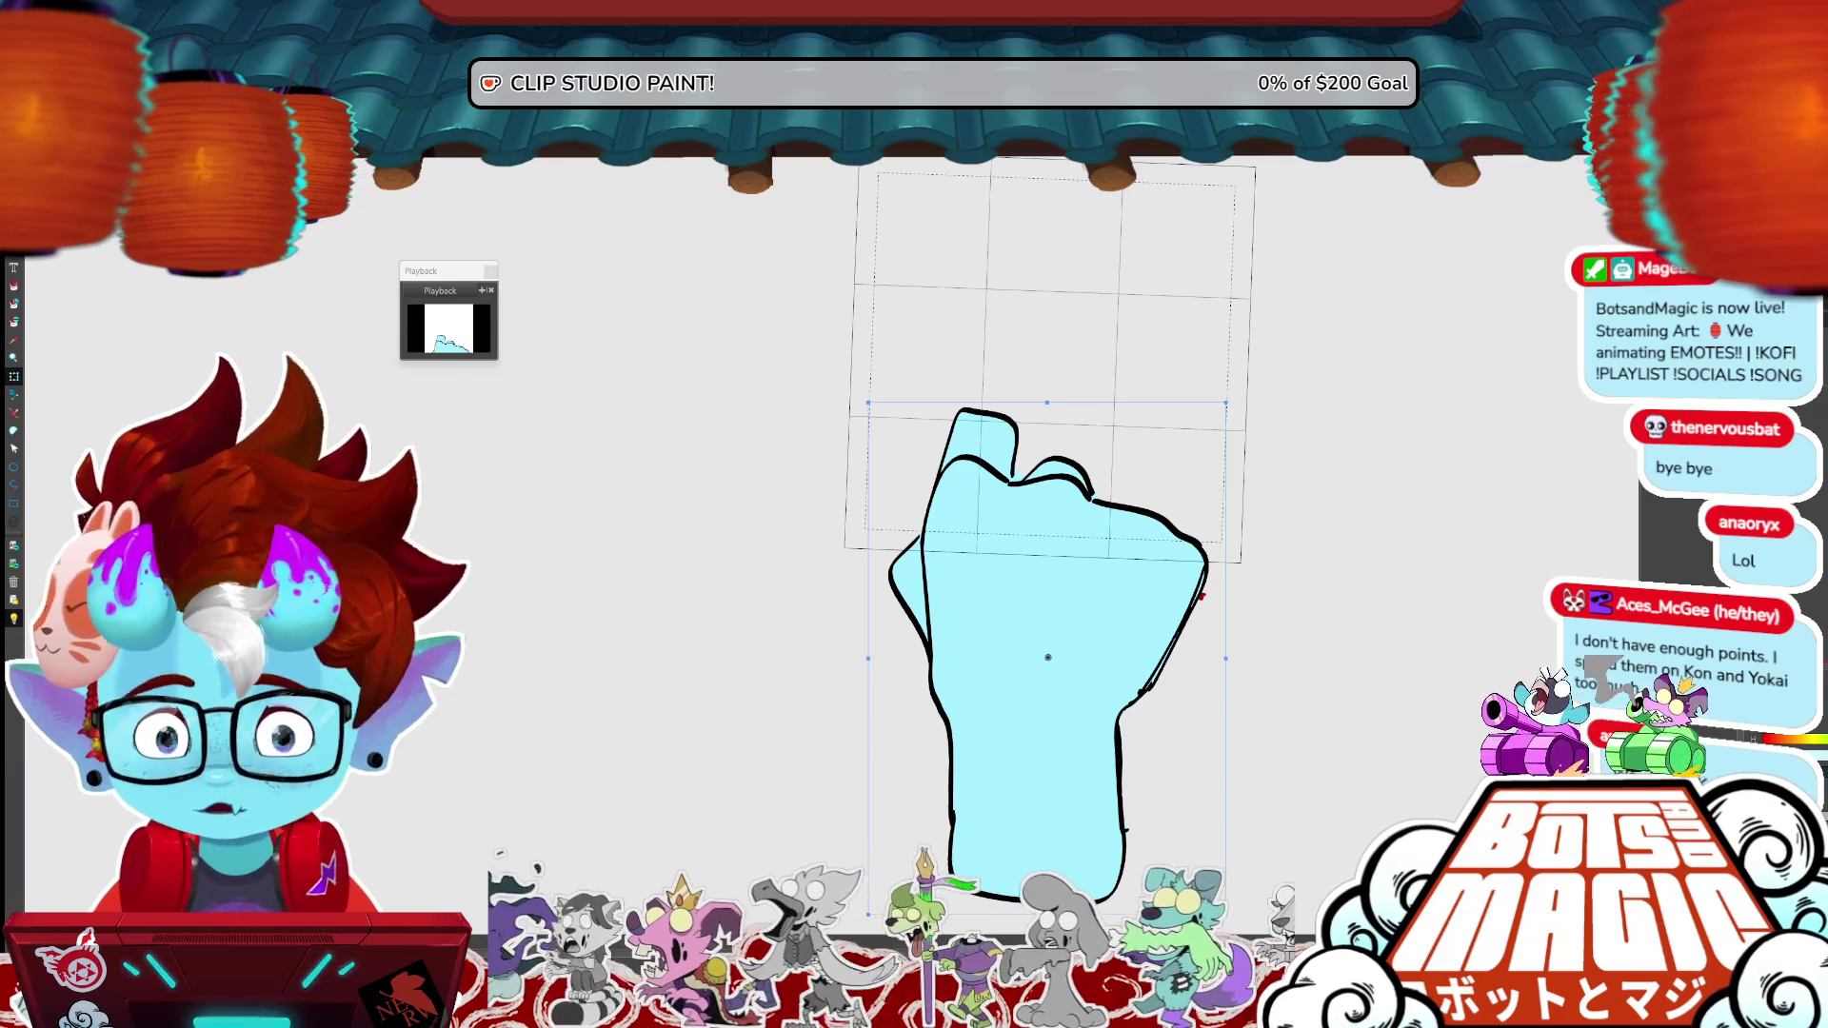
# - Shift the coloured fist down, compare with the sketch, then drag it up over the grid
pyautogui.moveTo(1103, 619); pyautogui.dragTo(1103, 774)
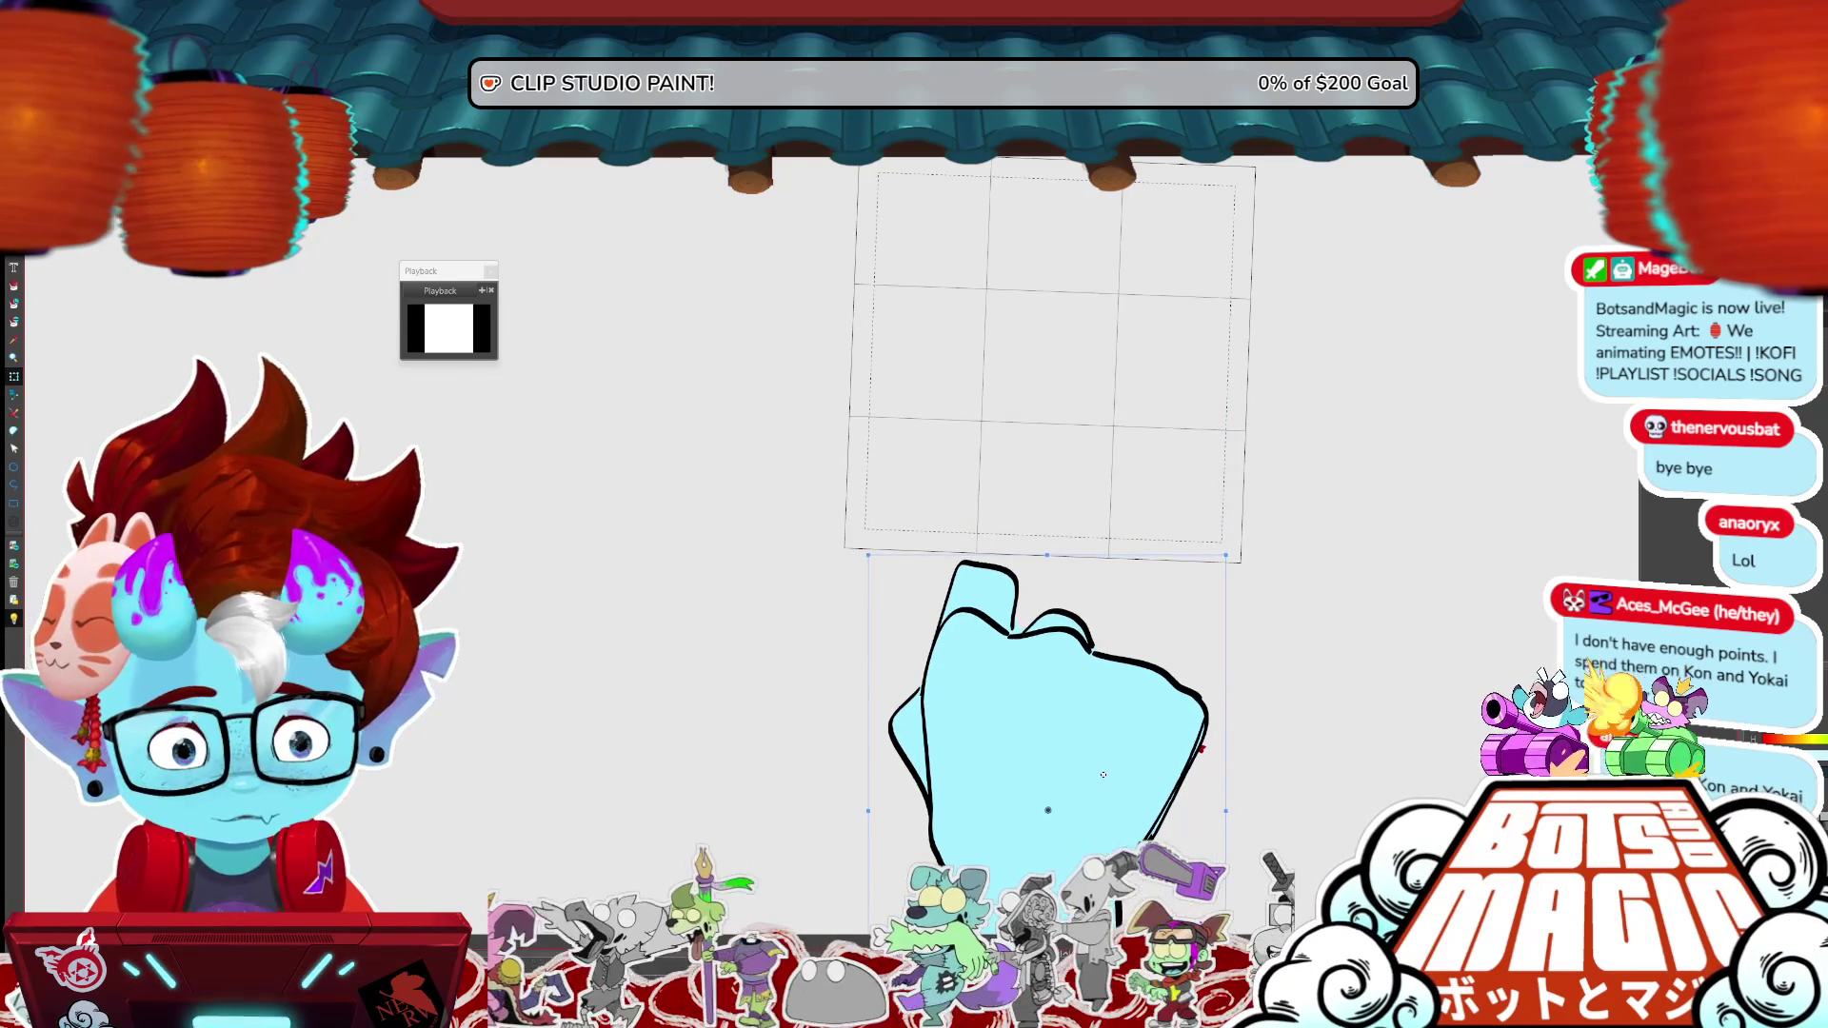
pyautogui.press('Escape')
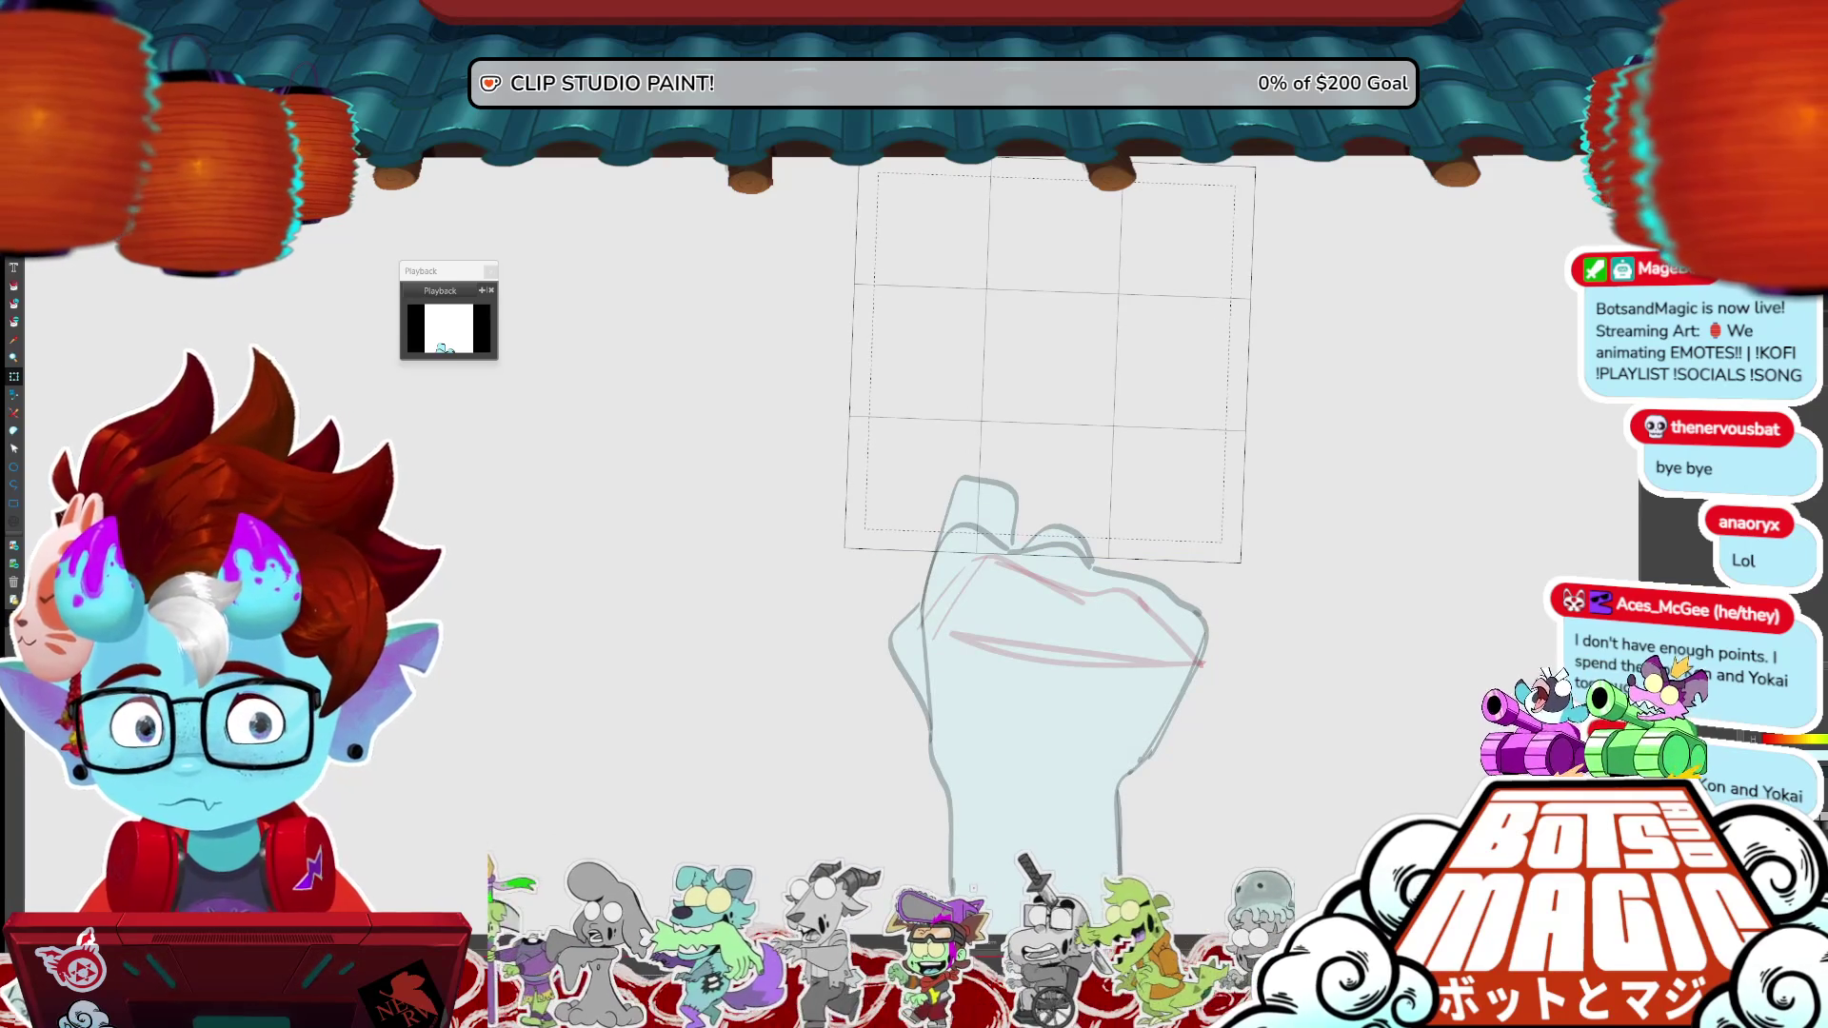
pyautogui.hotkey('ctrl', 't')
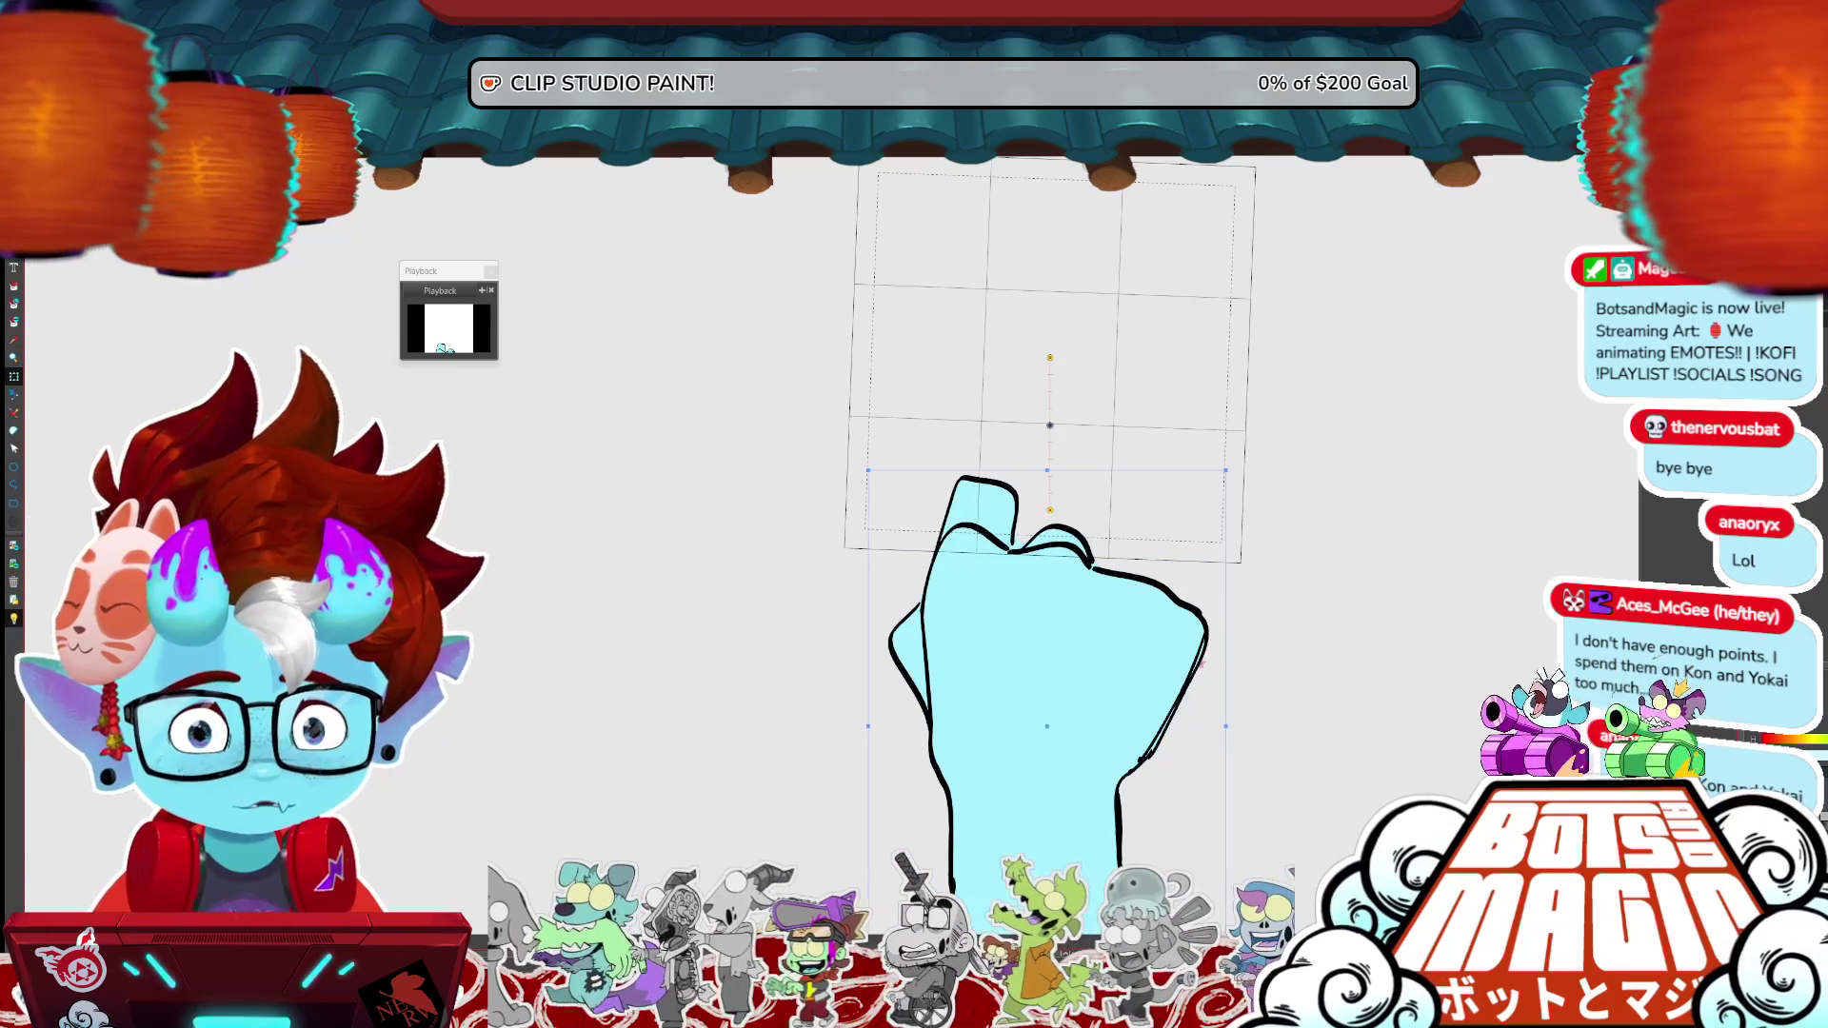
pyautogui.moveTo(1047, 666); pyautogui.dragTo(1047, 750)
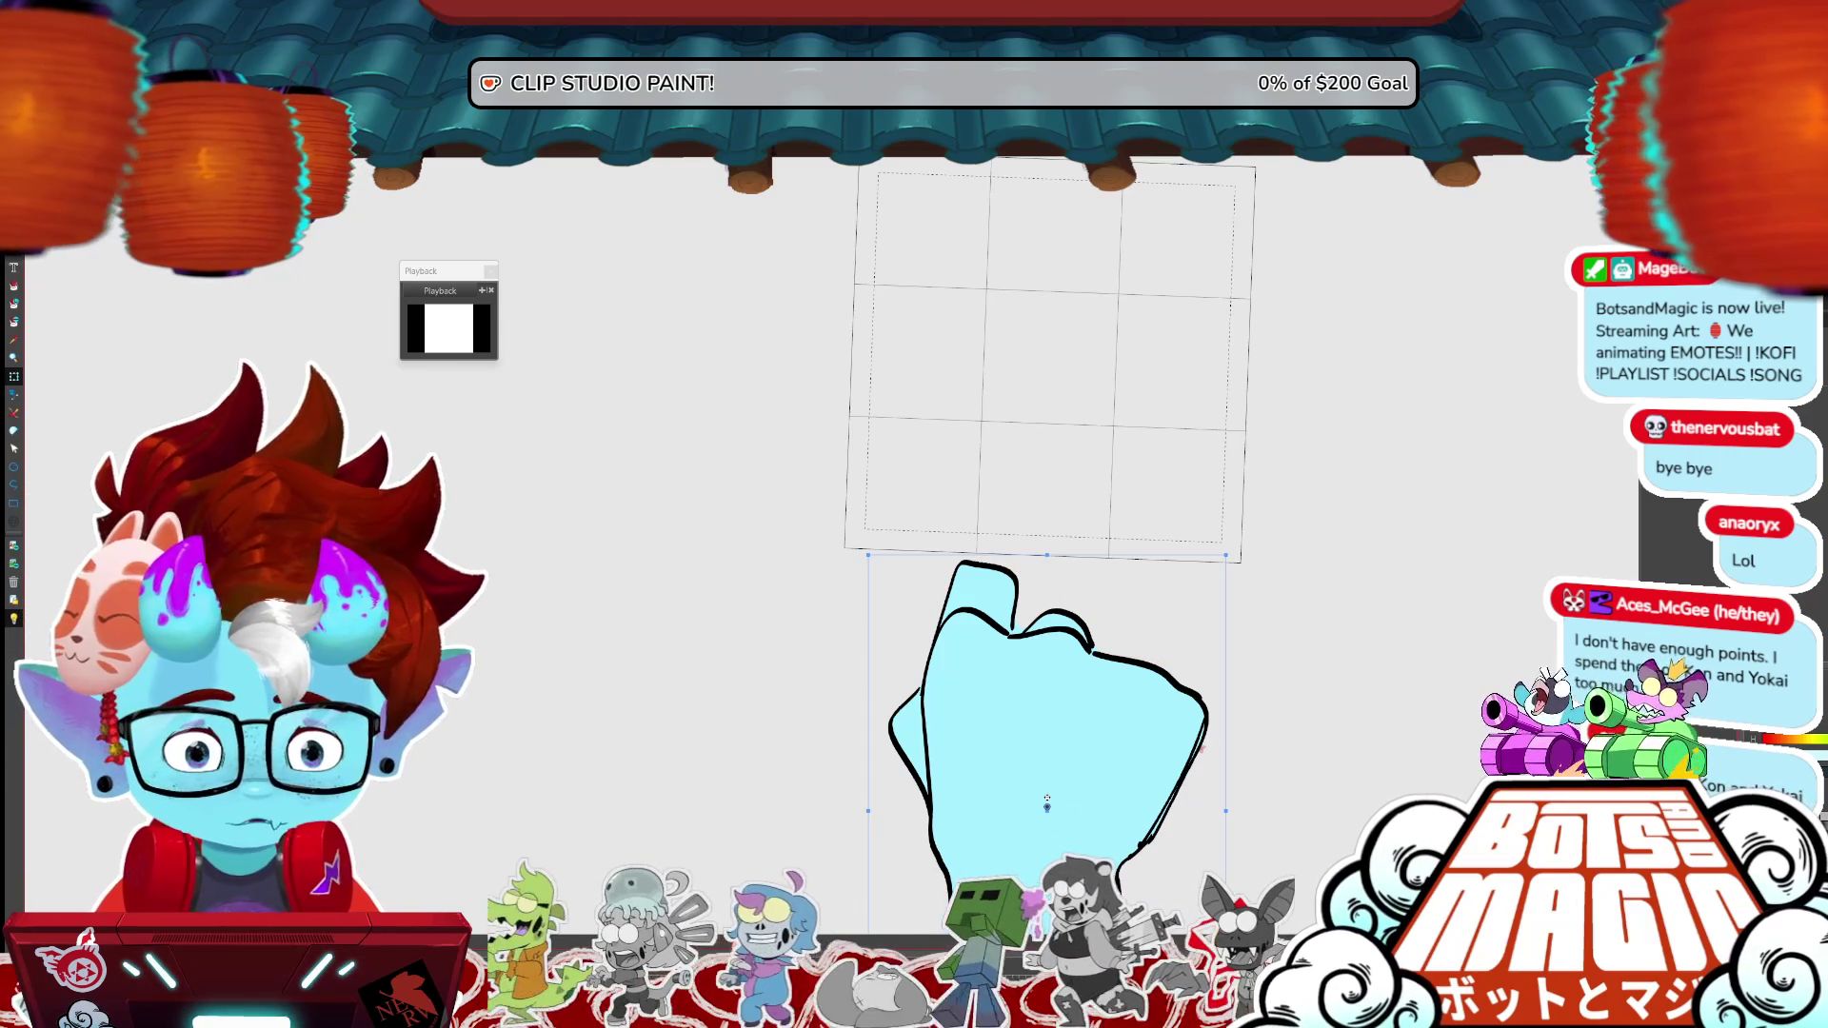
pyautogui.moveTo(1107, 805)
pyautogui.mouseDown()
pyautogui.moveTo(1116, 529)
pyautogui.moveTo(1124, 577)
pyautogui.moveTo(1123, 543)
pyautogui.mouseUp()
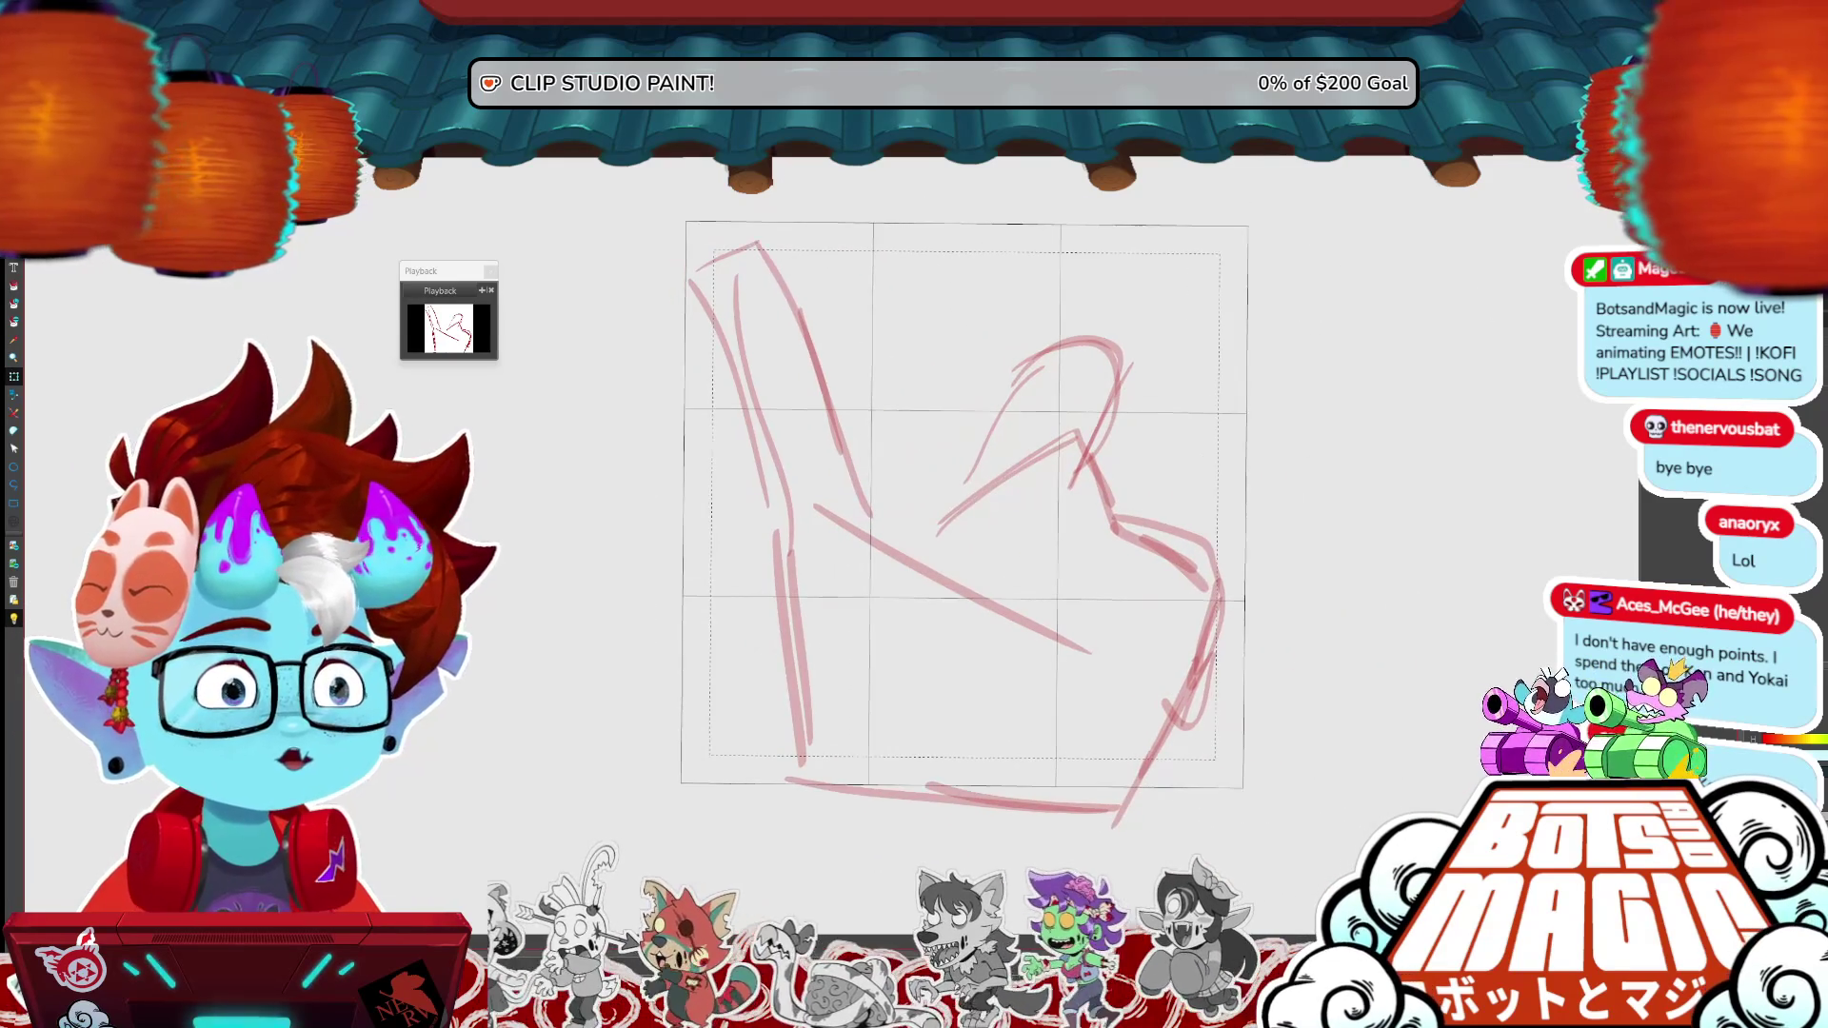
# - Ink the hand's left edge and first raised finger outline, then preview the animation
pyautogui.moveTo(773, 521); pyautogui.dragTo(784, 631)
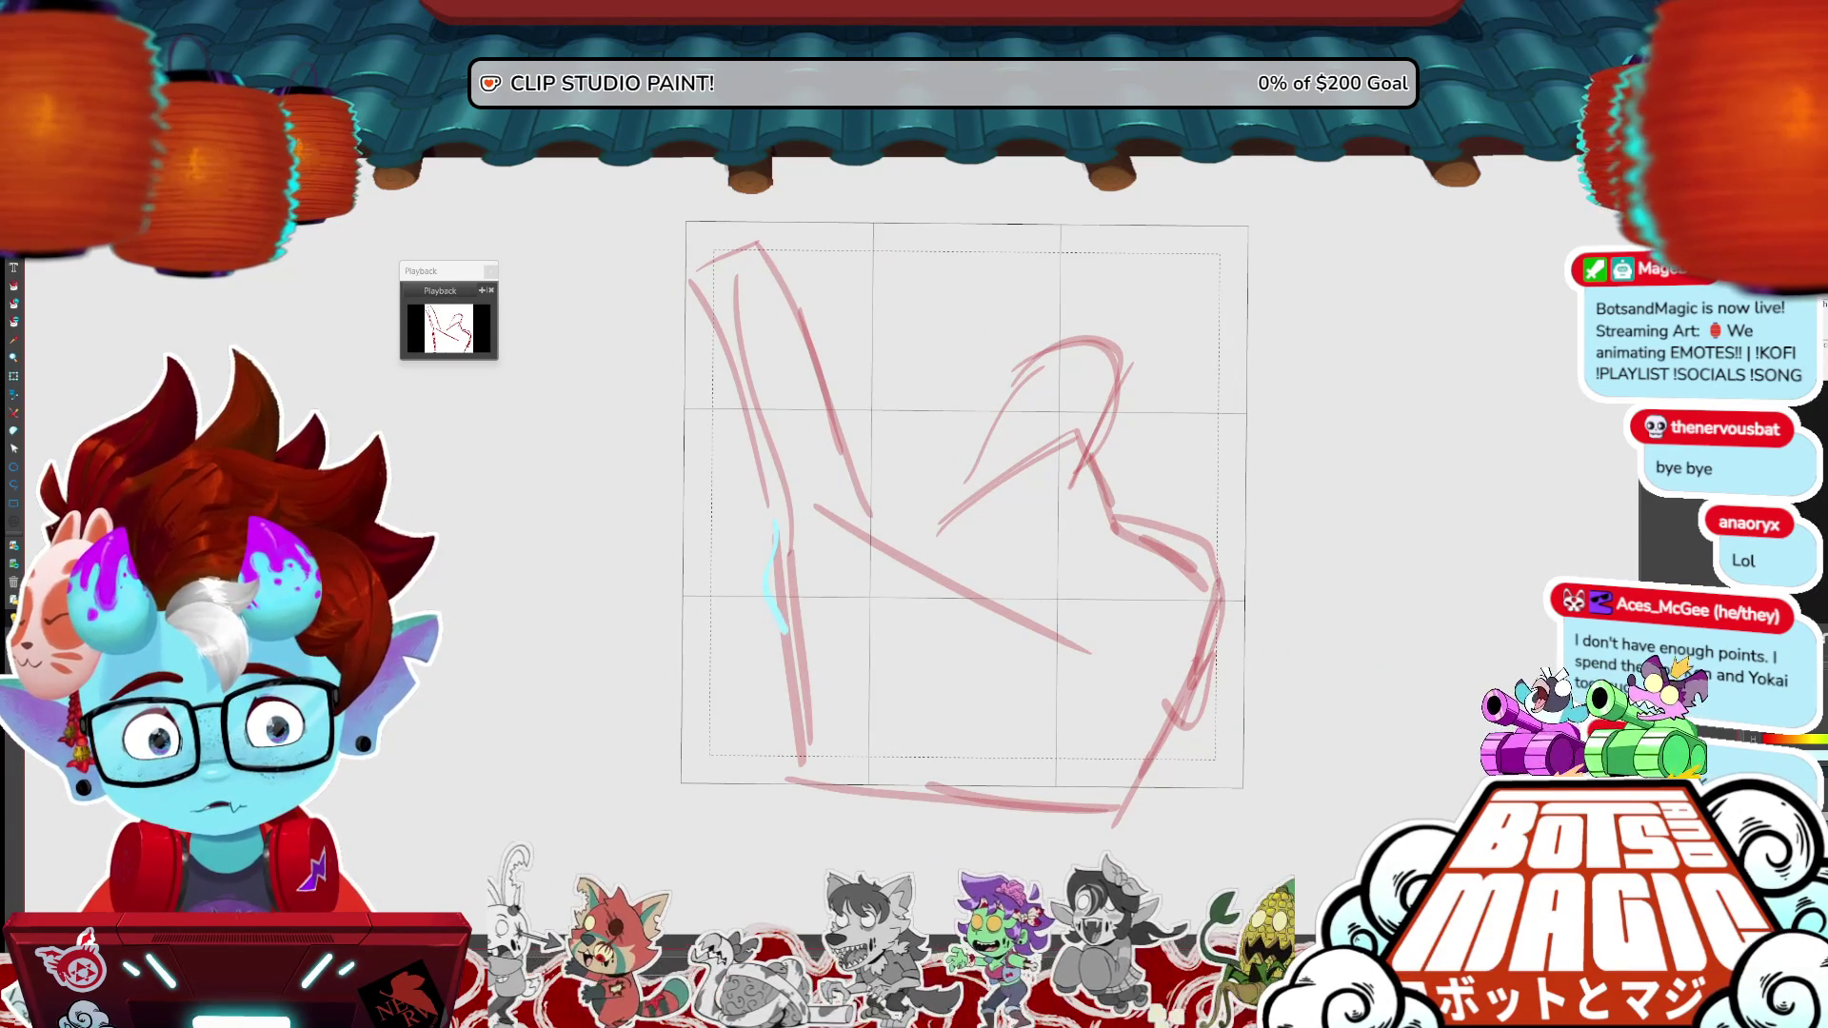
pyautogui.hotkey('ctrl', 'shift', 'd')
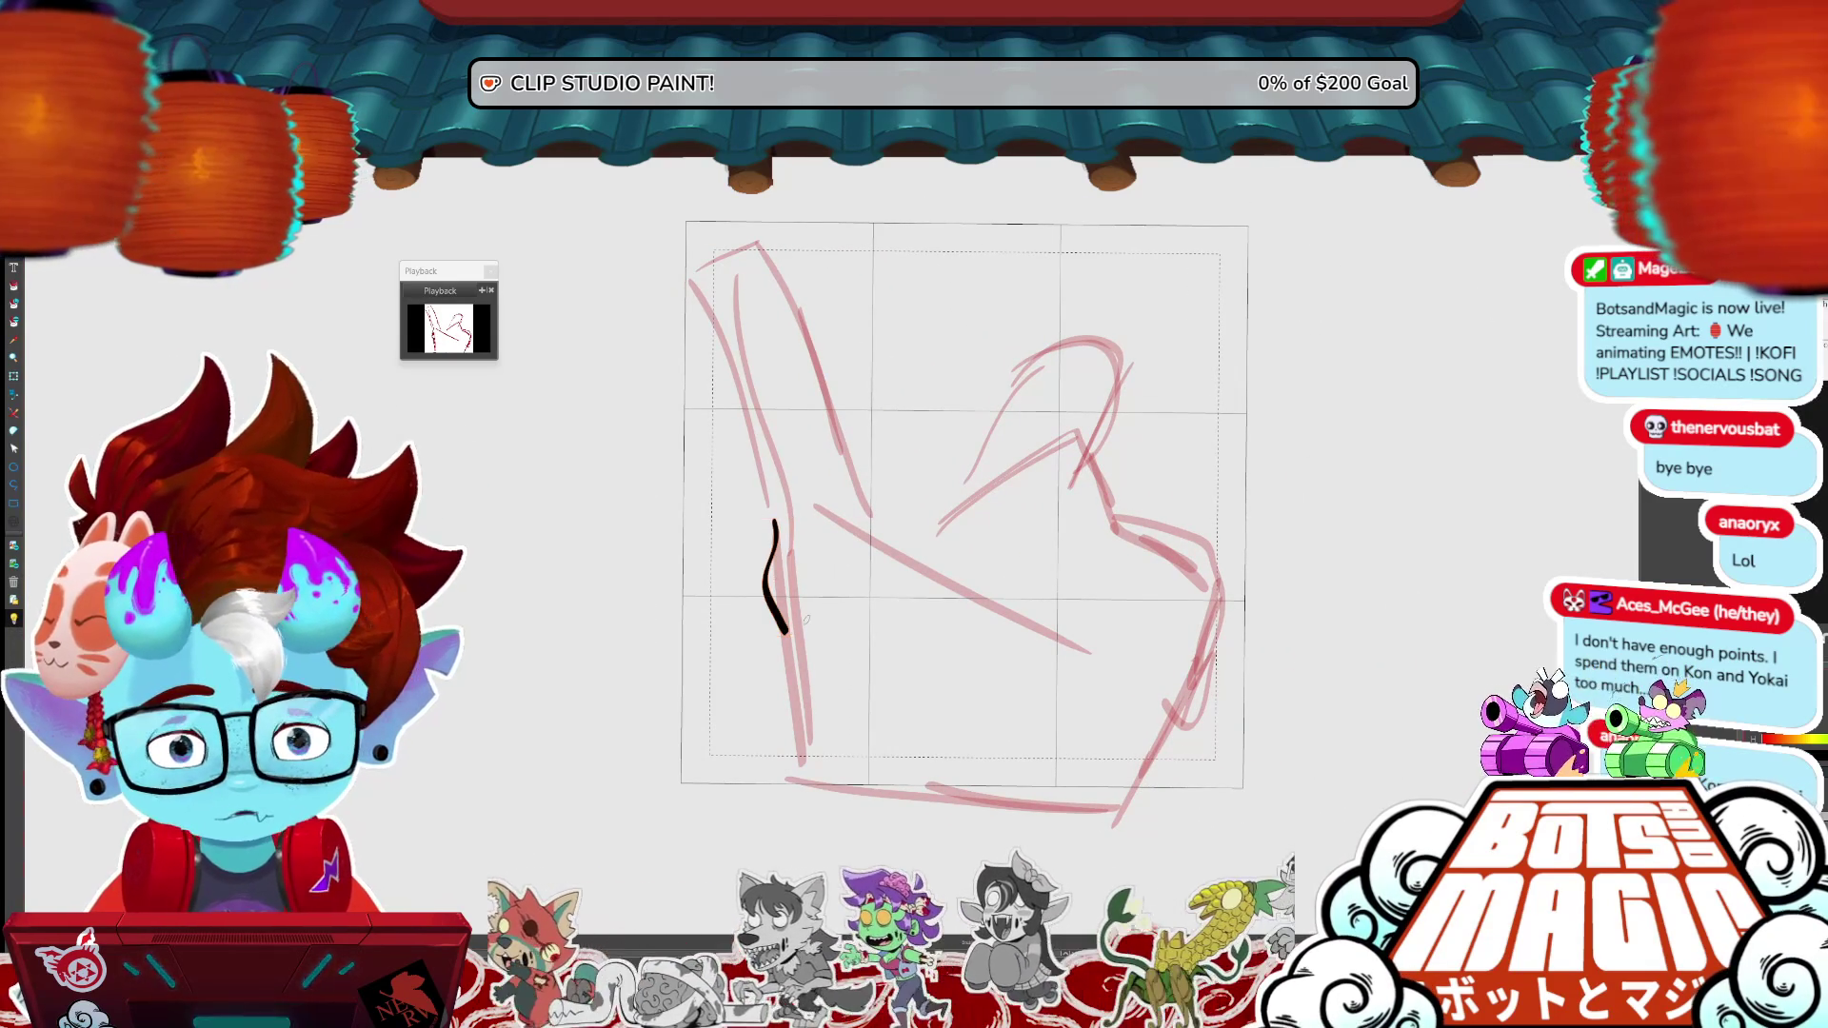
pyautogui.moveTo(782, 633)
pyautogui.mouseDown()
pyautogui.moveTo(805, 800)
pyautogui.moveTo(827, 824)
pyautogui.mouseUp()
pyautogui.moveTo(774, 524)
pyautogui.mouseDown()
pyautogui.moveTo(655, 240)
pyautogui.moveTo(671, 211)
pyautogui.moveTo(771, 316)
pyautogui.mouseUp()
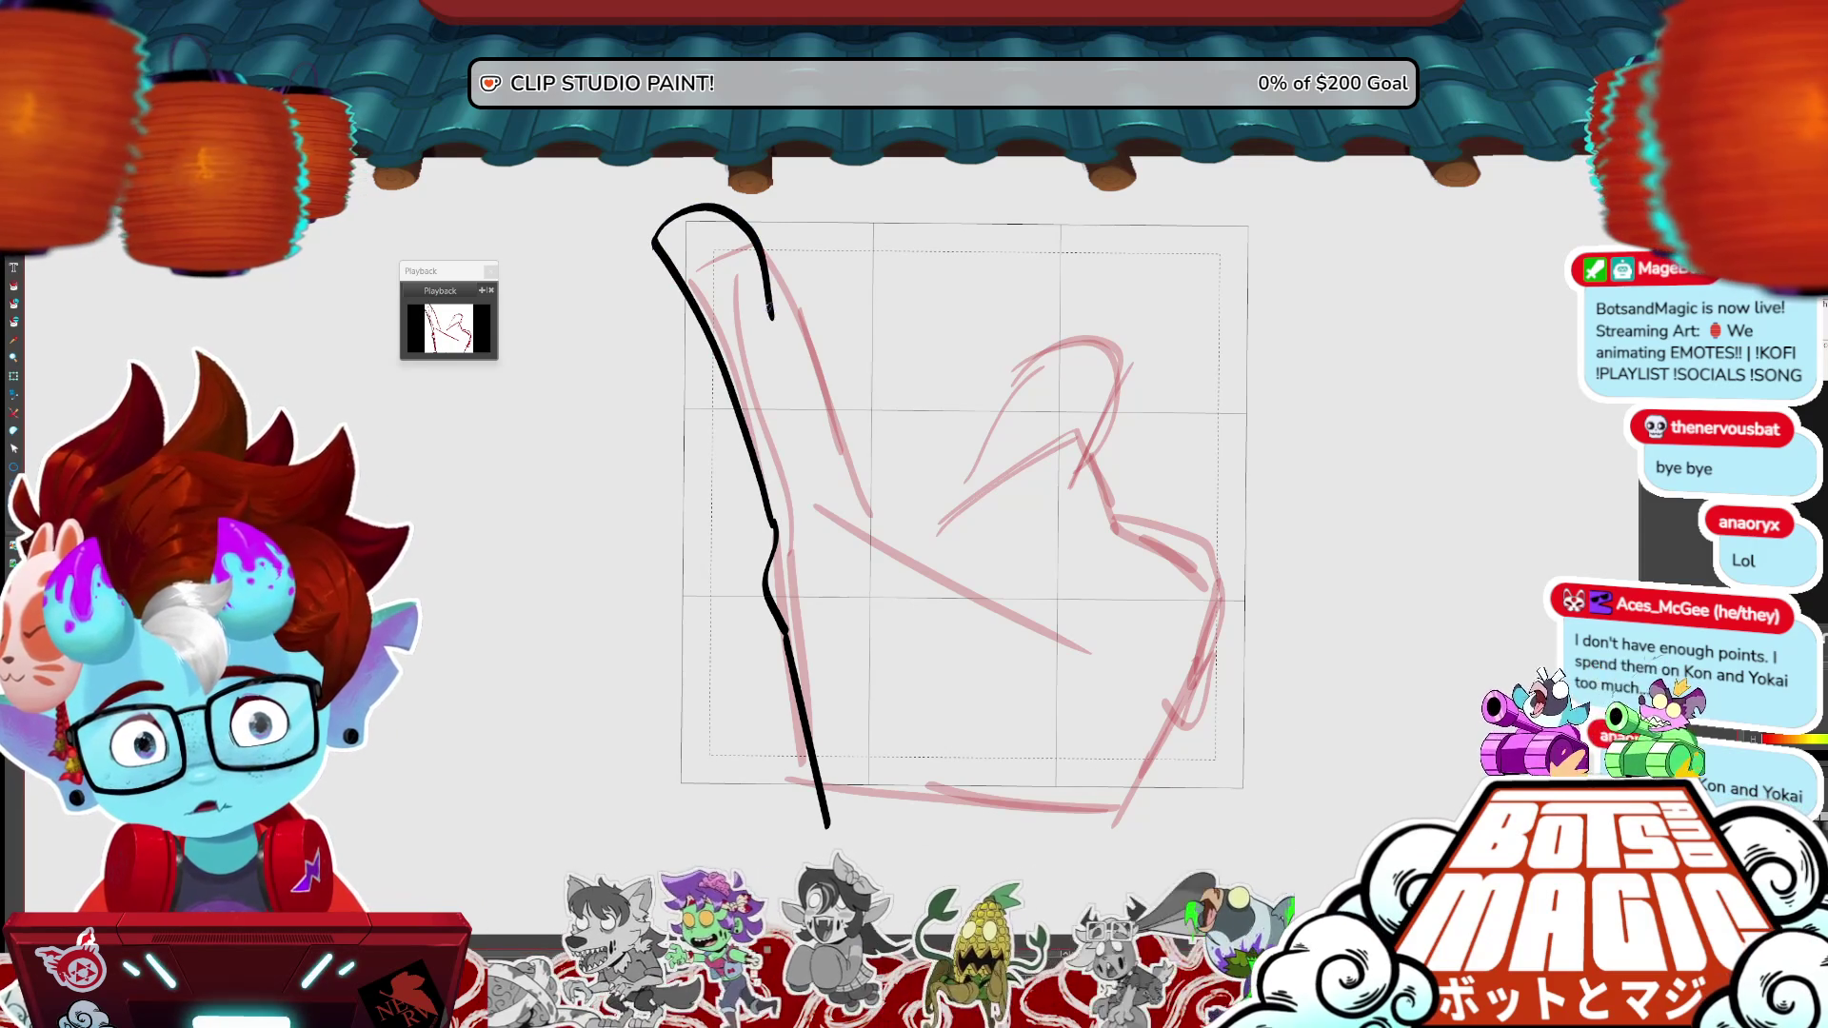
pyautogui.hotkey('ctrl', 'z')
pyautogui.moveTo(655, 240)
pyautogui.mouseDown()
pyautogui.moveTo(678, 221)
pyautogui.moveTo(802, 343)
pyautogui.moveTo(834, 490)
pyautogui.moveTo(893, 525)
pyautogui.moveTo(1037, 454)
pyautogui.moveTo(1207, 671)
pyautogui.moveTo(1141, 804)
pyautogui.moveTo(1009, 838)
pyautogui.moveTo(823, 835)
pyautogui.moveTo(816, 807)
pyautogui.mouseUp()
pyautogui.press('Return')
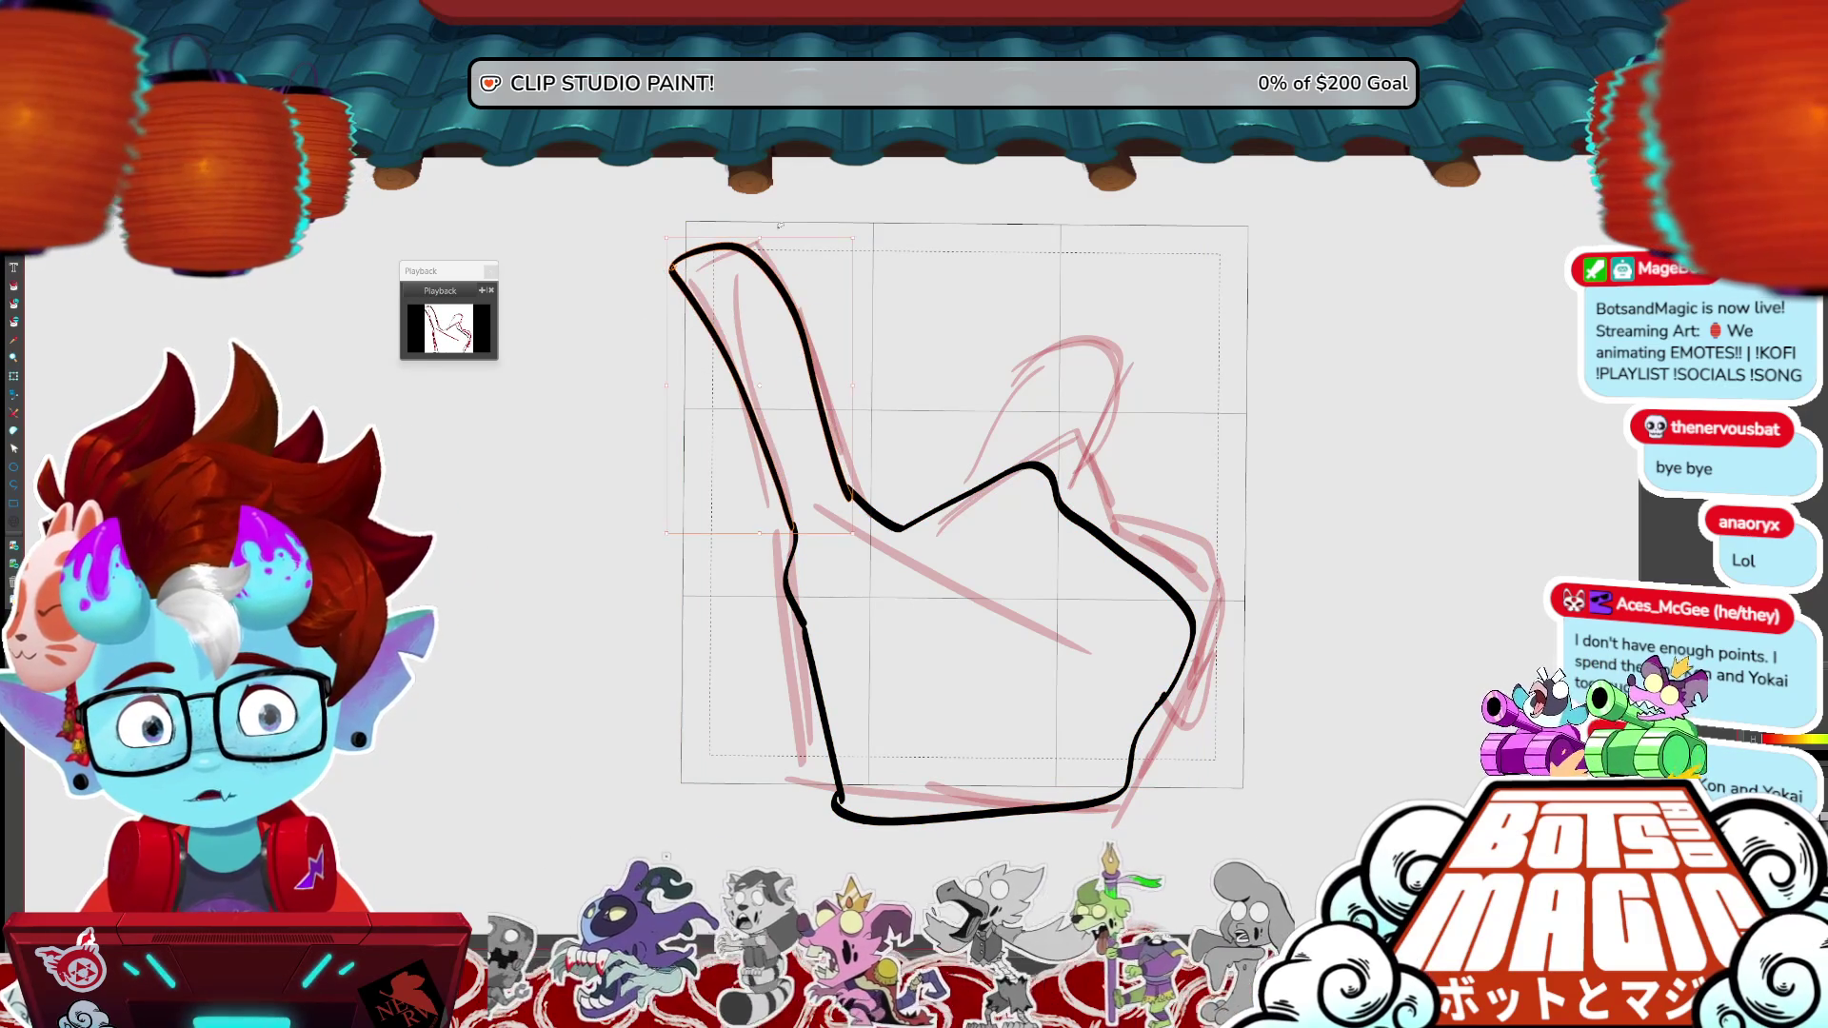
# - Add the knuckle crease, ink the lower right edge and redraw the hand's bottom outline
pyautogui.moveTo(1012, 562)
pyautogui.mouseDown()
pyautogui.moveTo(1053, 530)
pyautogui.moveTo(1014, 559)
pyautogui.mouseUp()
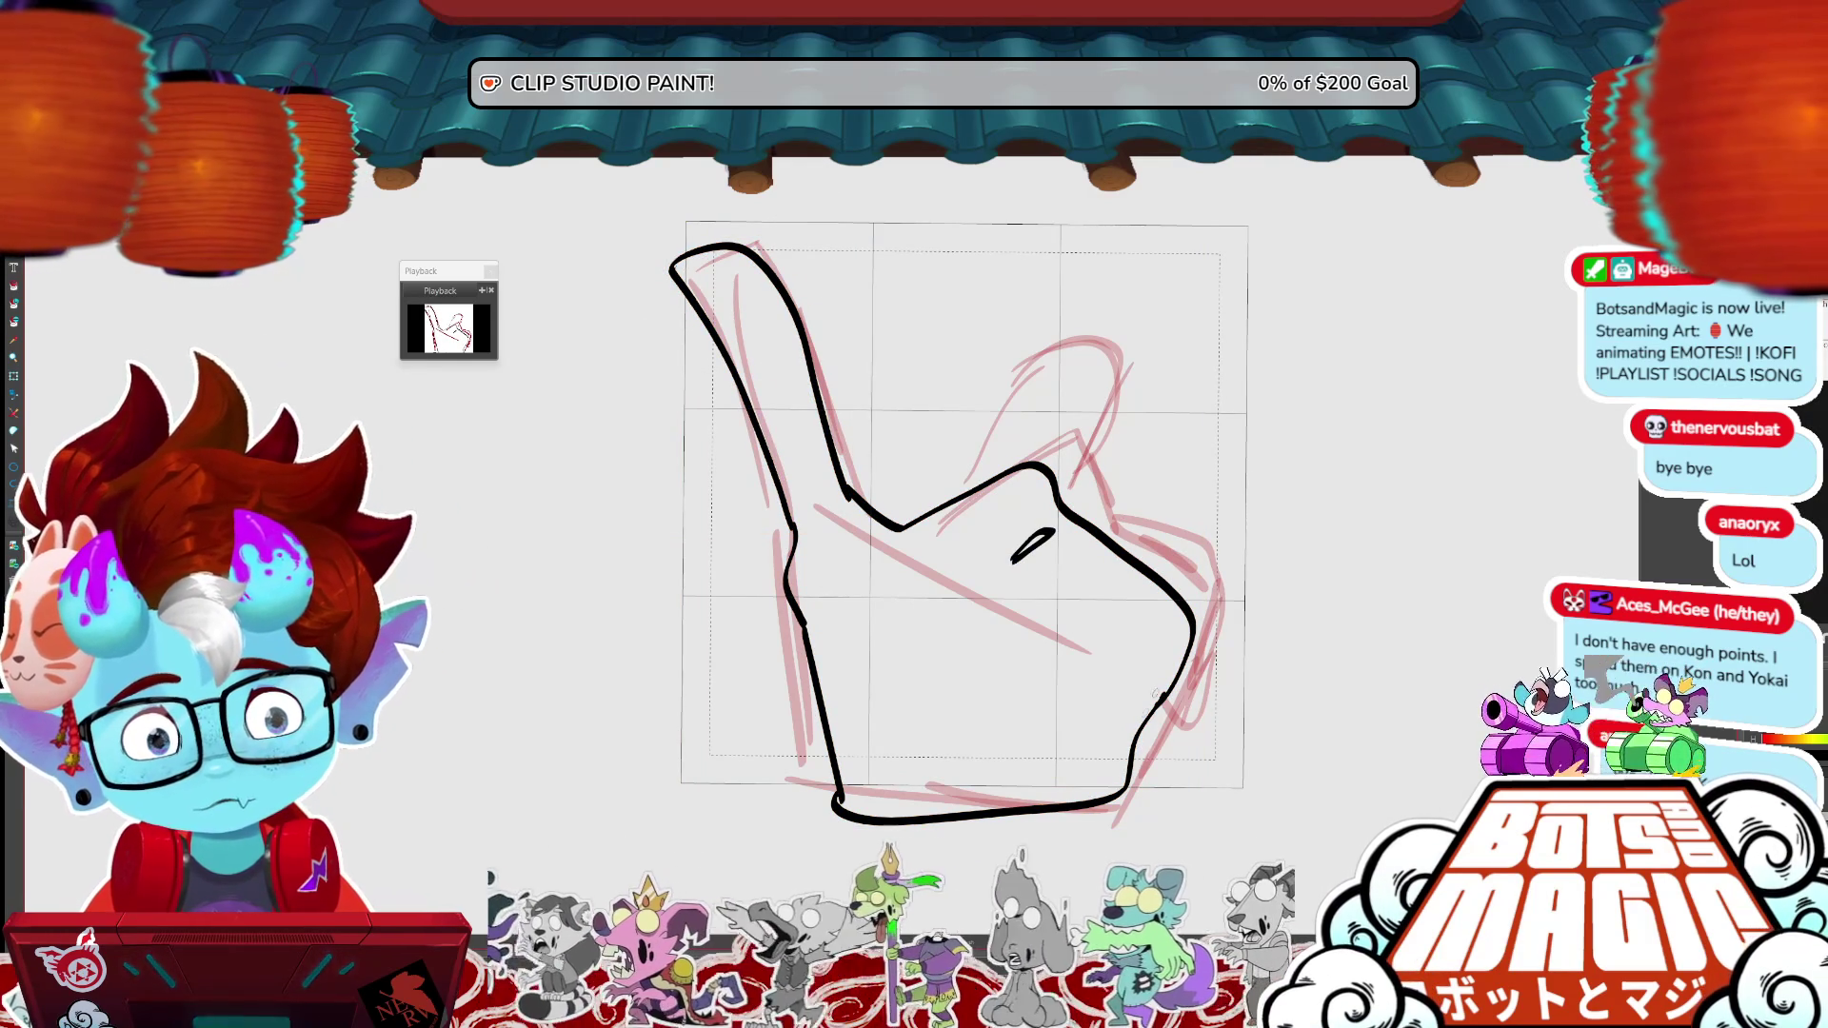
pyautogui.moveTo(1138, 682); pyautogui.dragTo(1131, 776)
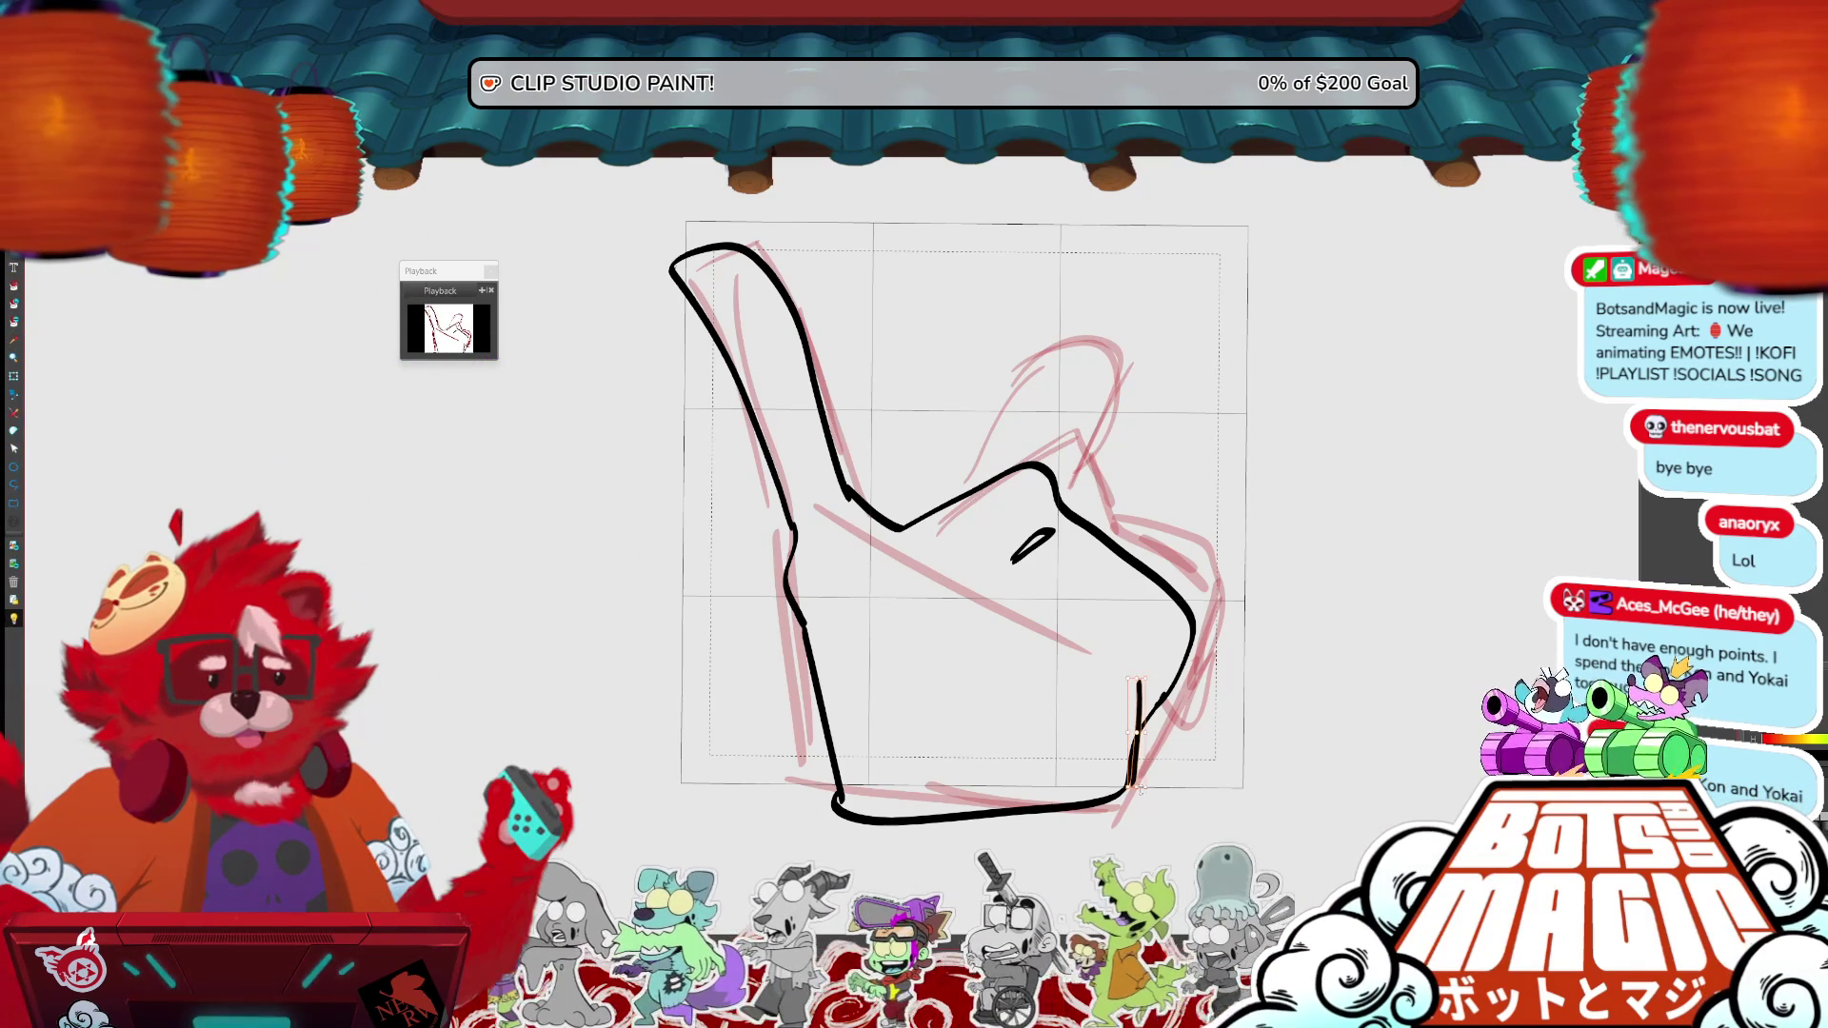
pyautogui.moveTo(1140, 684); pyautogui.dragTo(1127, 784)
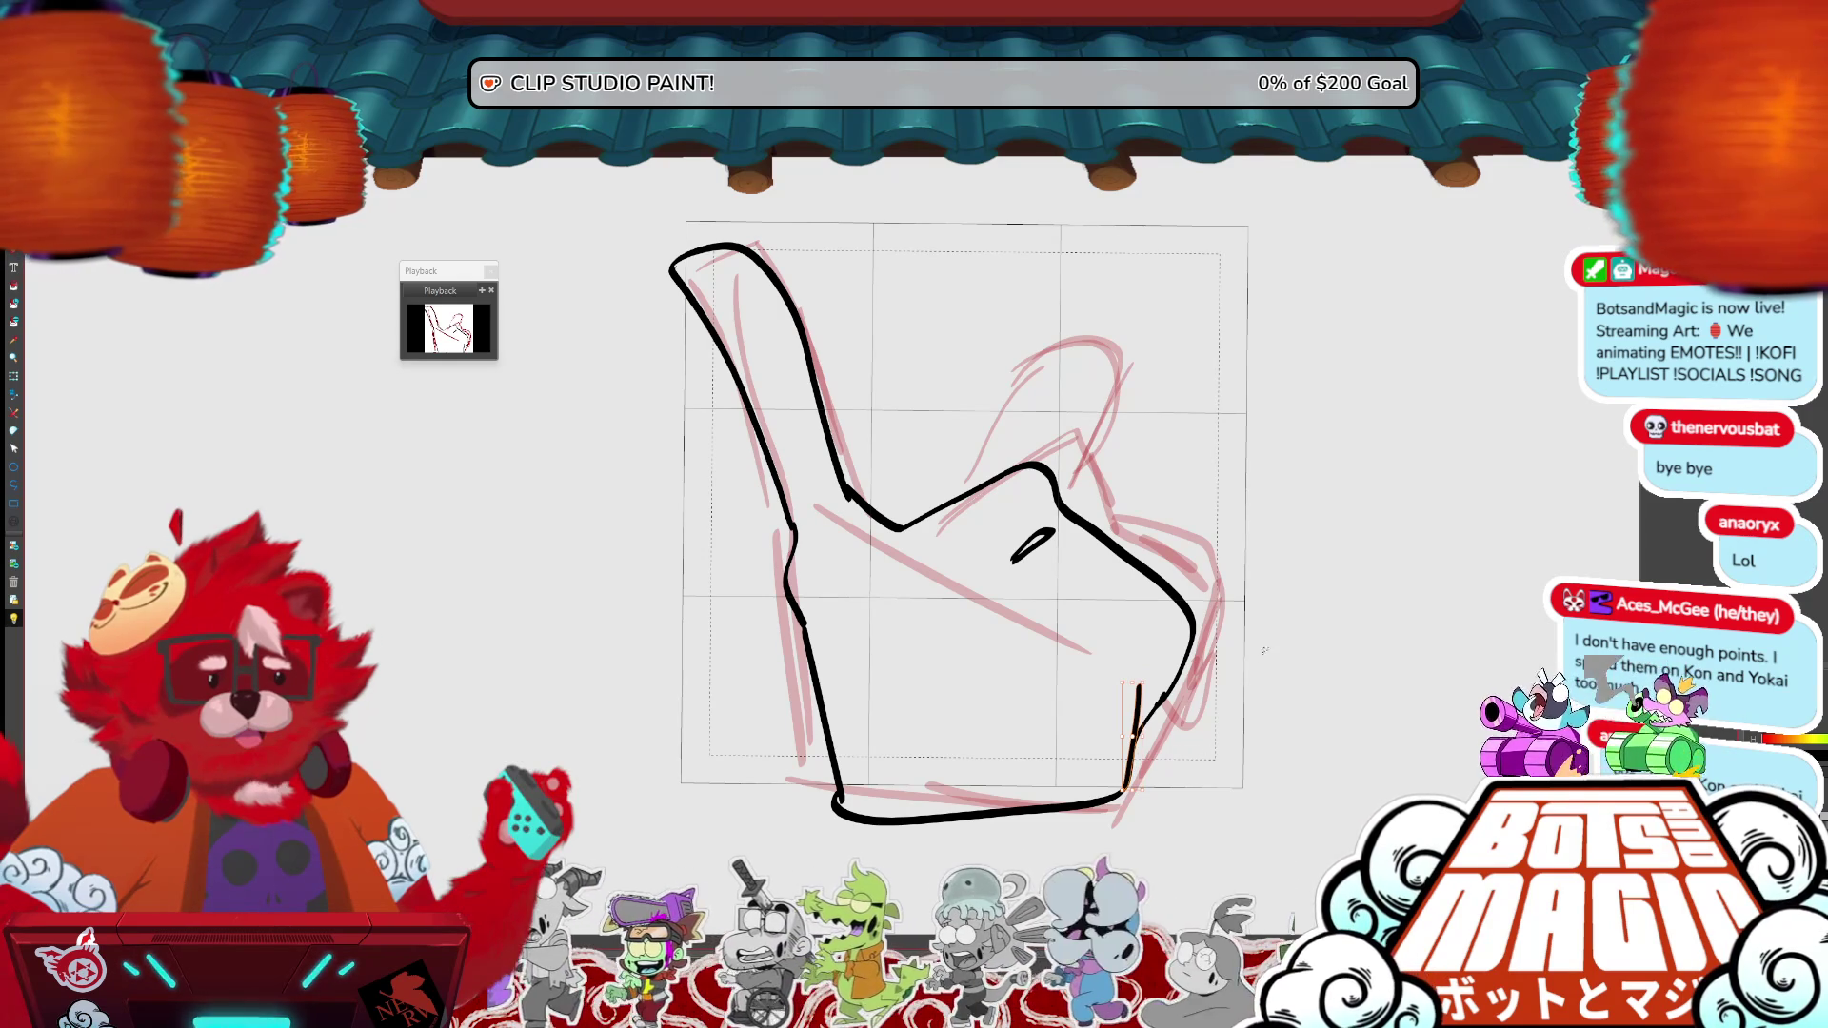
pyautogui.moveTo(828, 686); pyautogui.dragTo(1168, 822)
pyautogui.press('Delete')
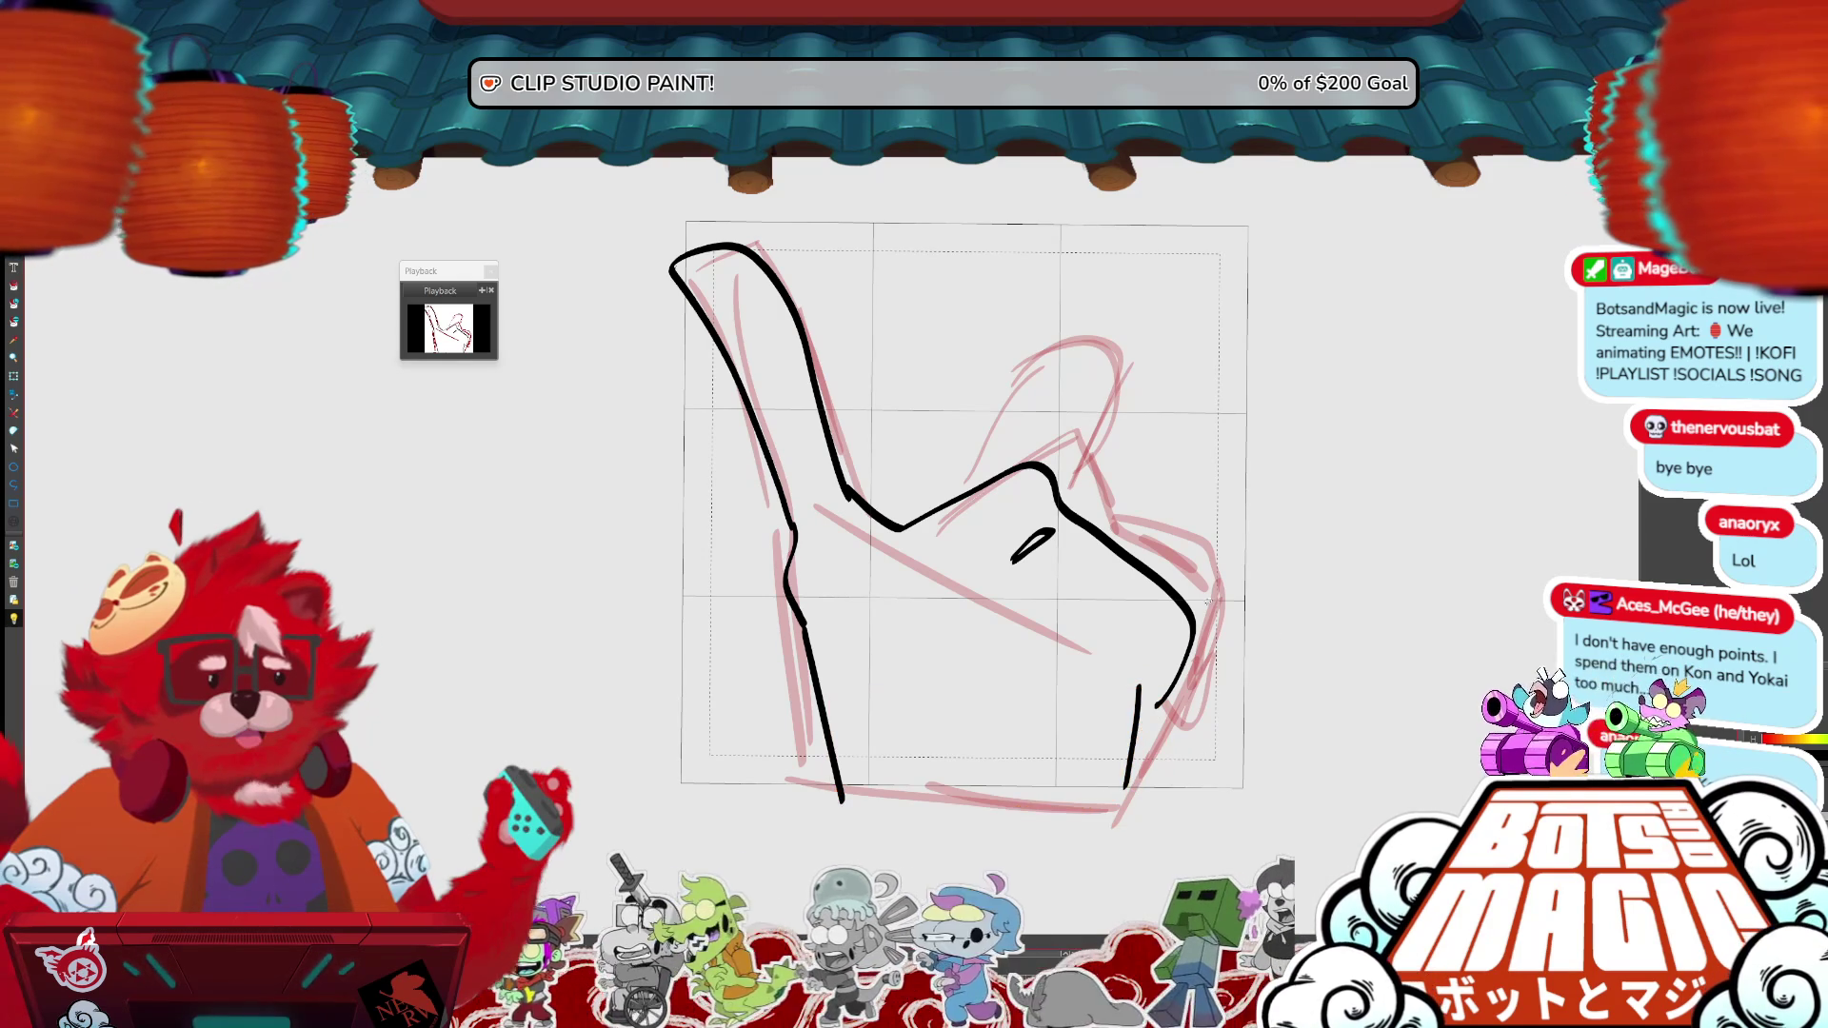
pyautogui.moveTo(1139, 712); pyautogui.dragTo(1153, 708)
pyautogui.moveTo(1127, 783)
pyautogui.mouseDown()
pyautogui.moveTo(1105, 815)
pyautogui.moveTo(874, 824)
pyautogui.moveTo(840, 798)
pyautogui.mouseUp()
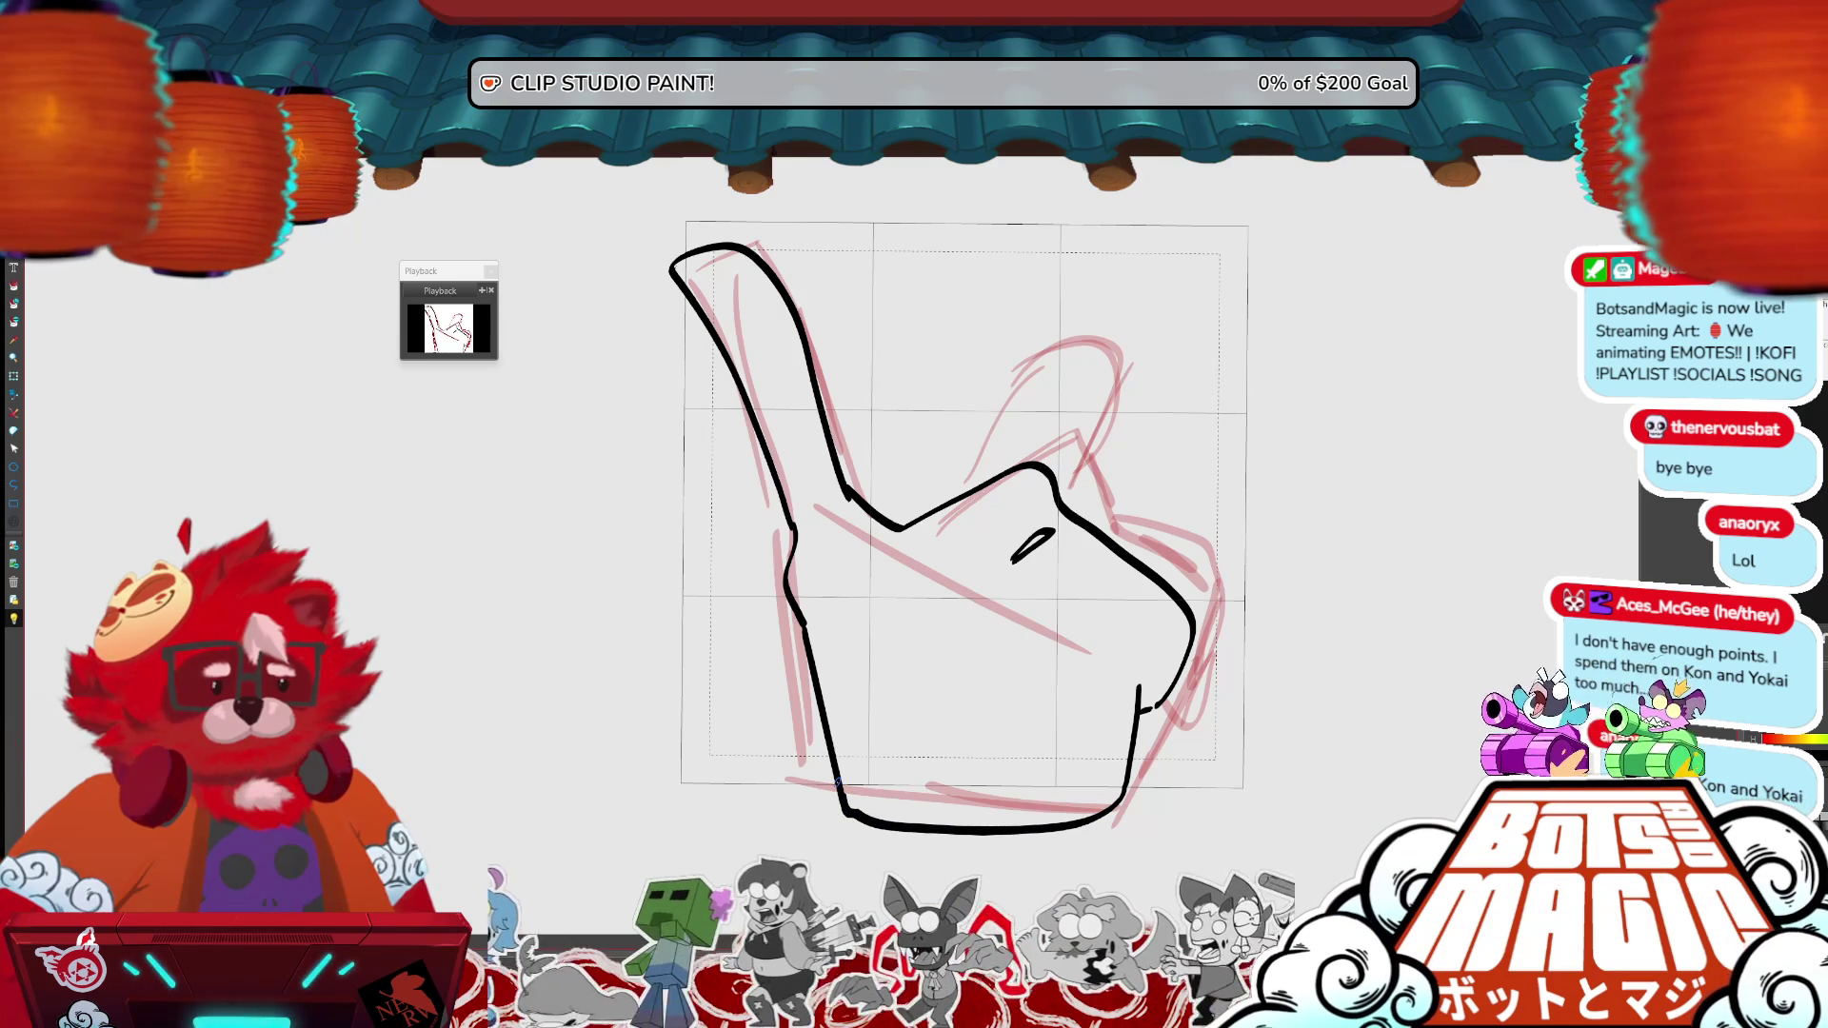
pyautogui.moveTo(836, 781); pyautogui.dragTo(912, 812)
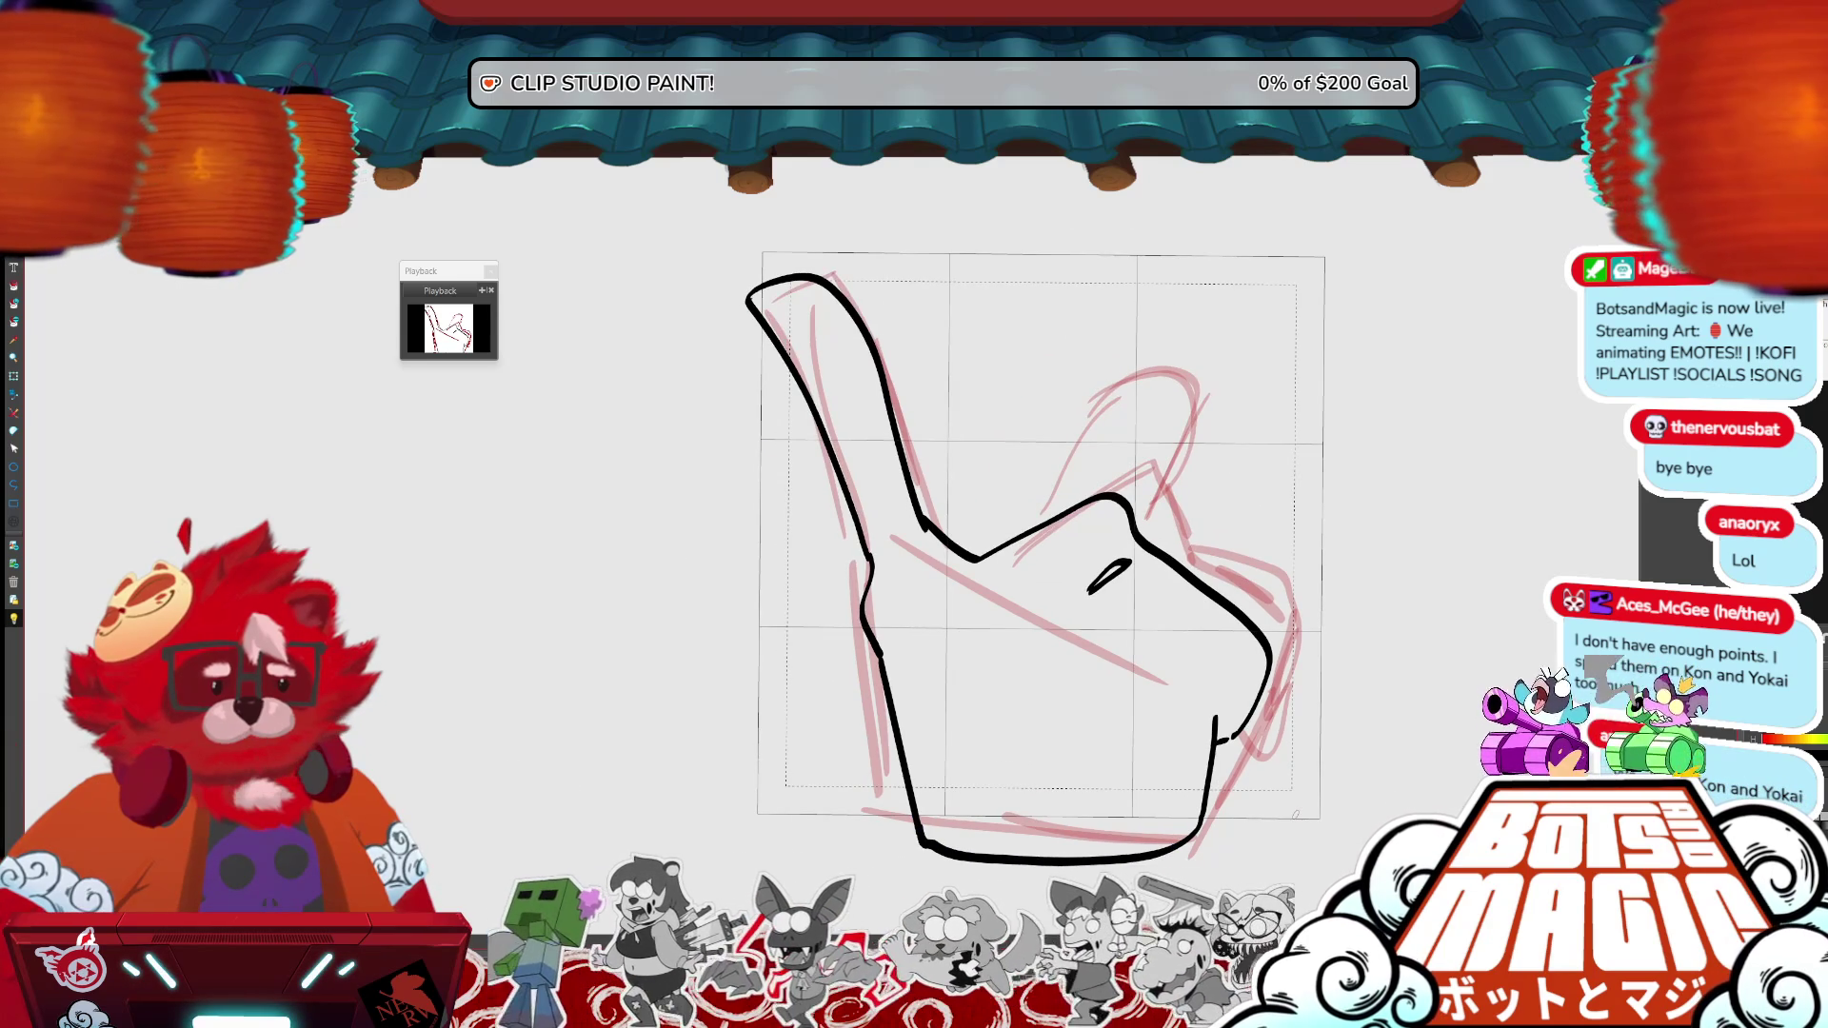
# - Outline the second raised finger and right-side hook, then fill the hand cyan
pyautogui.moveTo(1040, 519)
pyautogui.mouseDown()
pyautogui.moveTo(1128, 373)
pyautogui.moveTo(1185, 415)
pyautogui.moveTo(1132, 523)
pyautogui.moveTo(1197, 388)
pyautogui.moveTo(1100, 395)
pyautogui.moveTo(1057, 517)
pyautogui.mouseUp()
pyautogui.hotkey('ctrl', 'z')
pyautogui.moveTo(919, 512)
pyautogui.mouseDown()
pyautogui.moveTo(997, 584)
pyautogui.moveTo(952, 577)
pyautogui.moveTo(988, 553)
pyautogui.mouseUp()
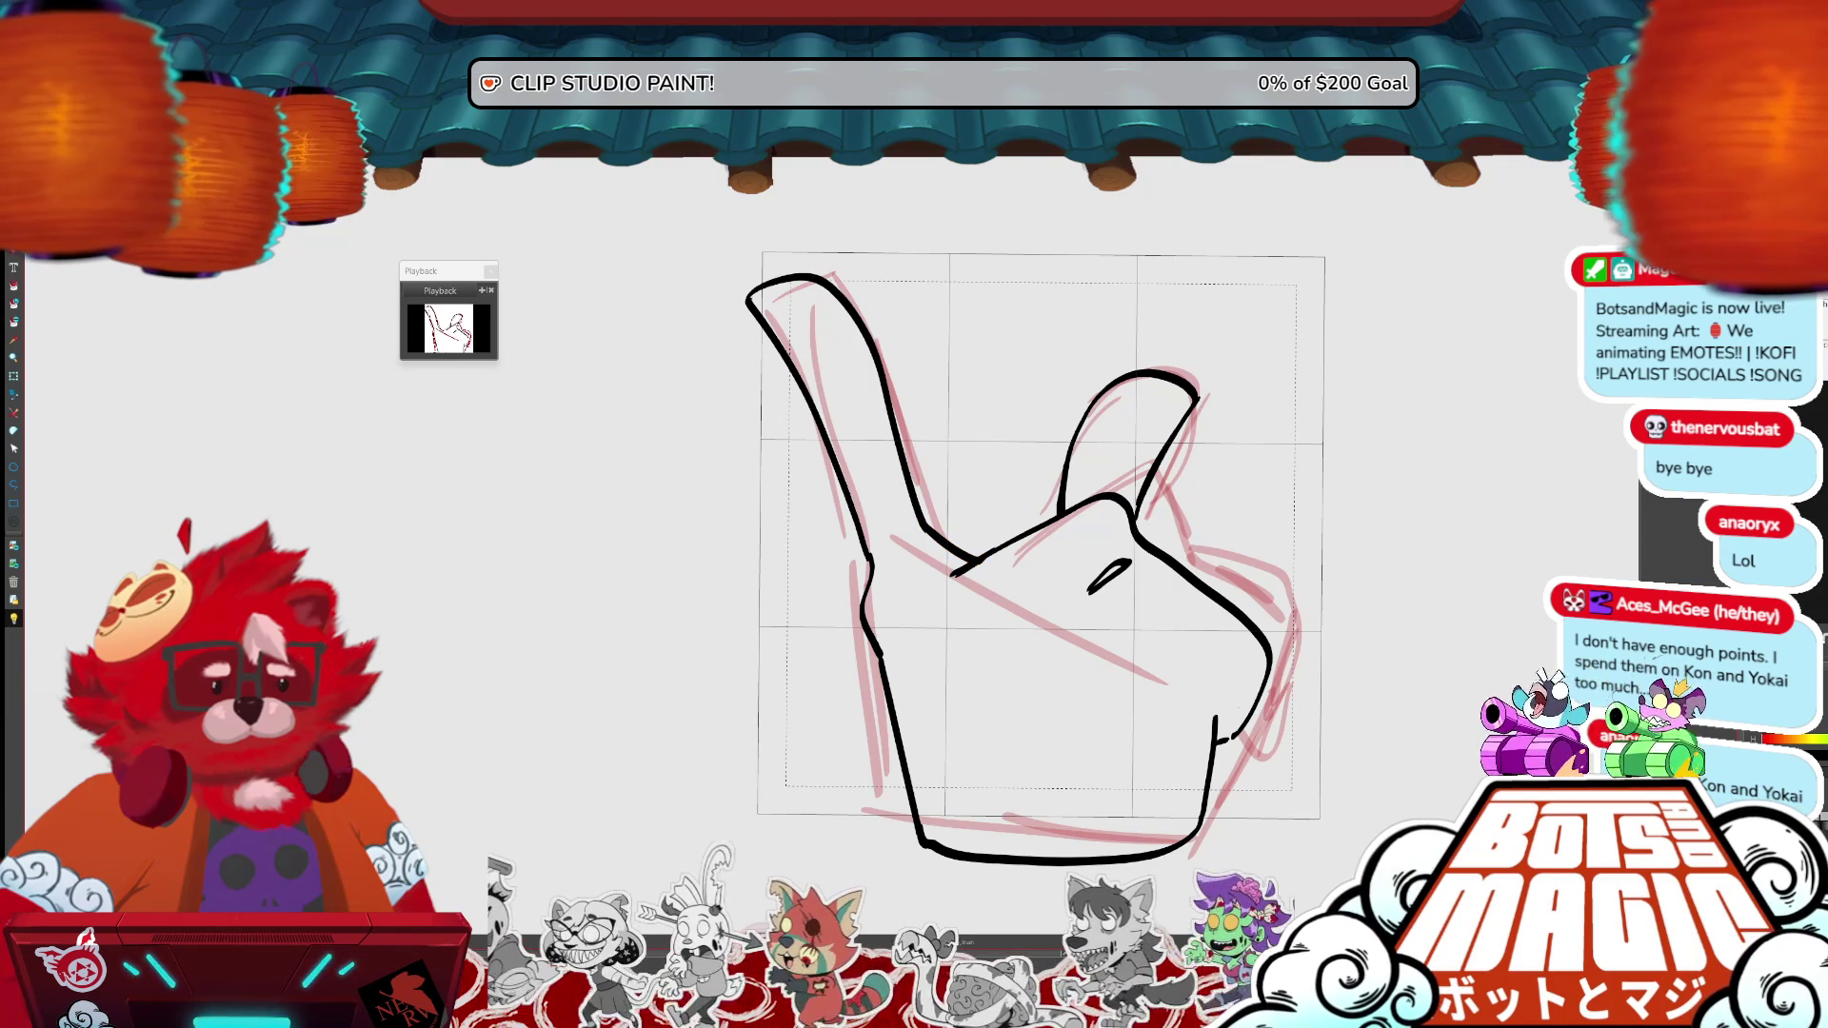
pyautogui.moveTo(1217, 722); pyautogui.dragTo(1232, 709)
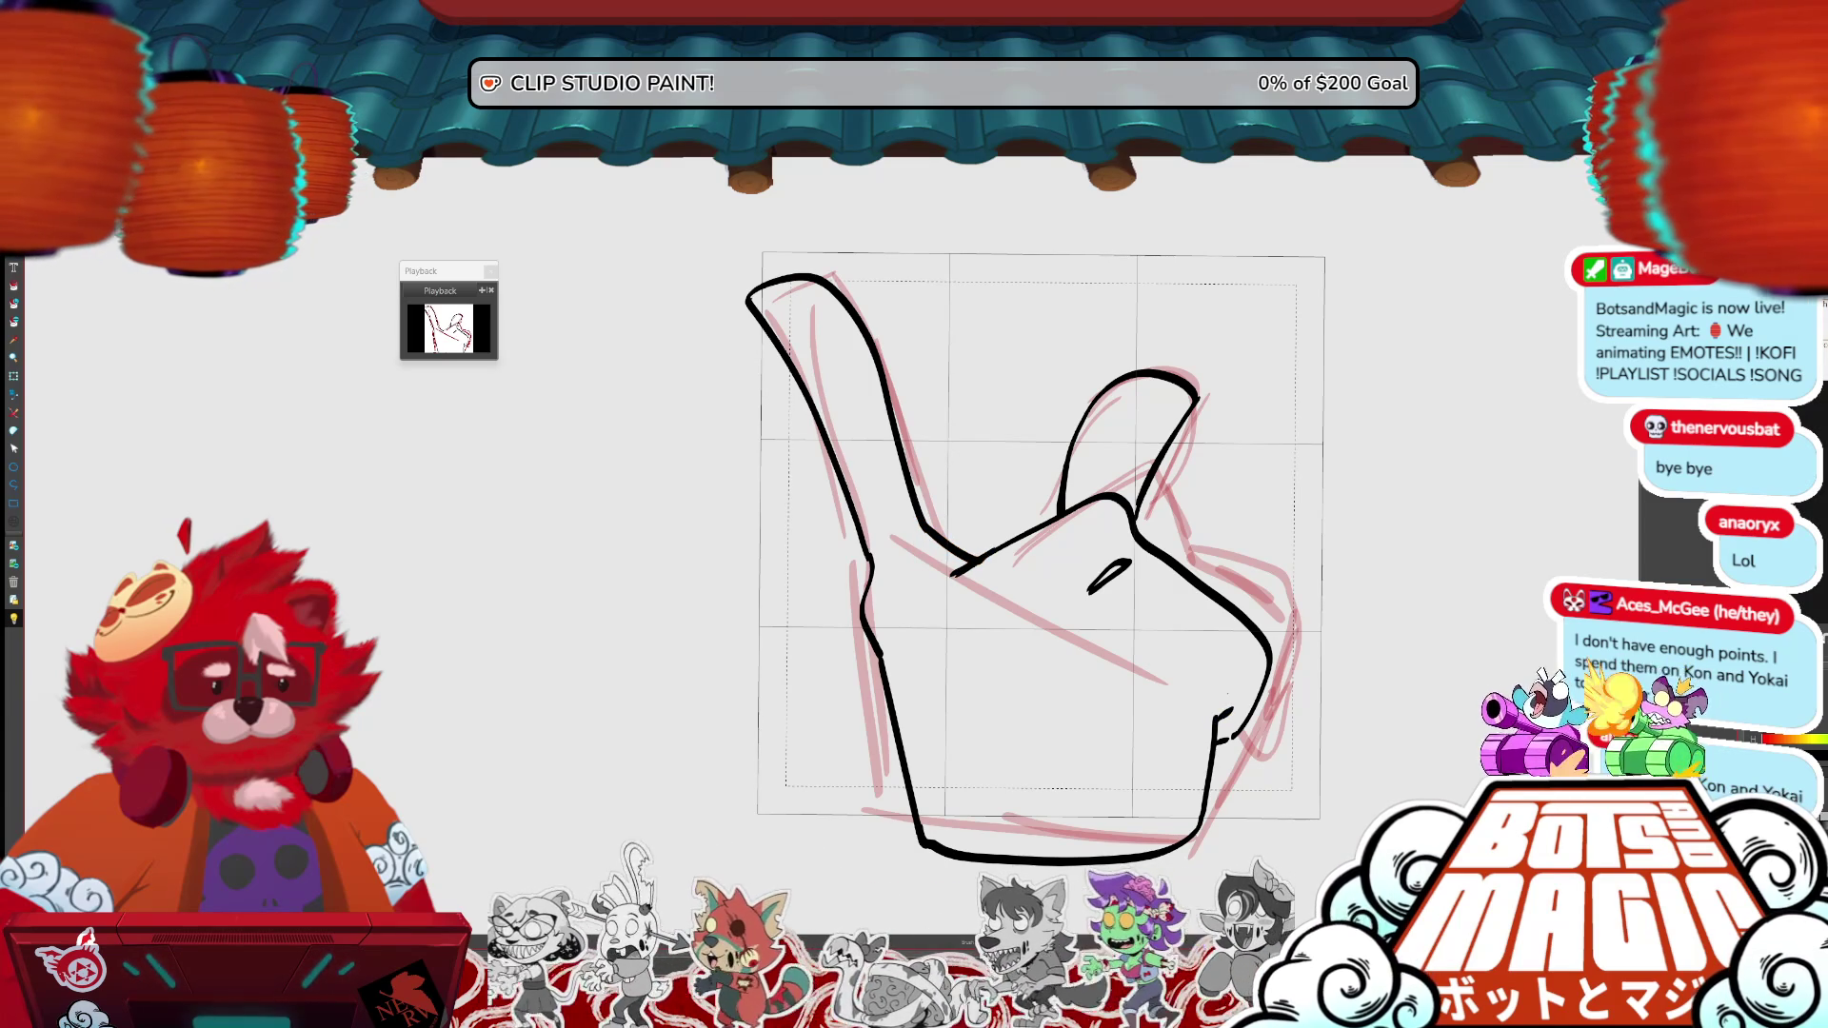
pyautogui.press('Right')
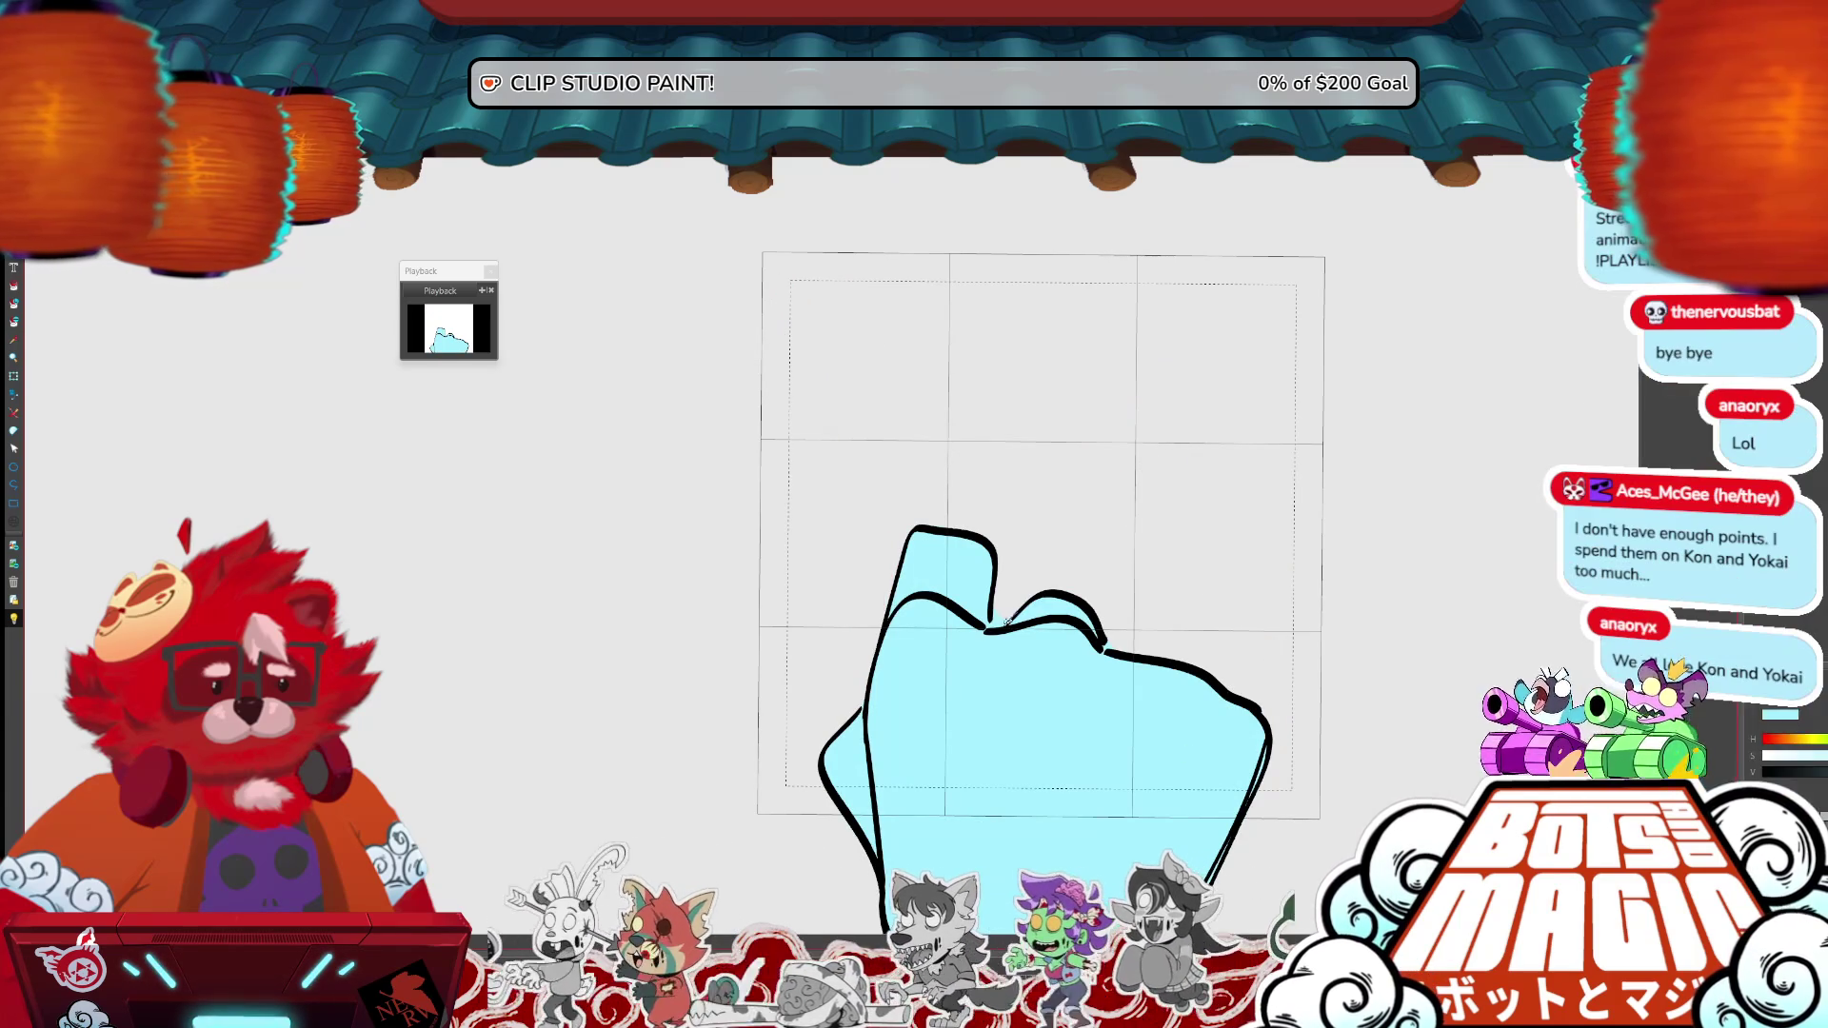
pyautogui.press('Left')
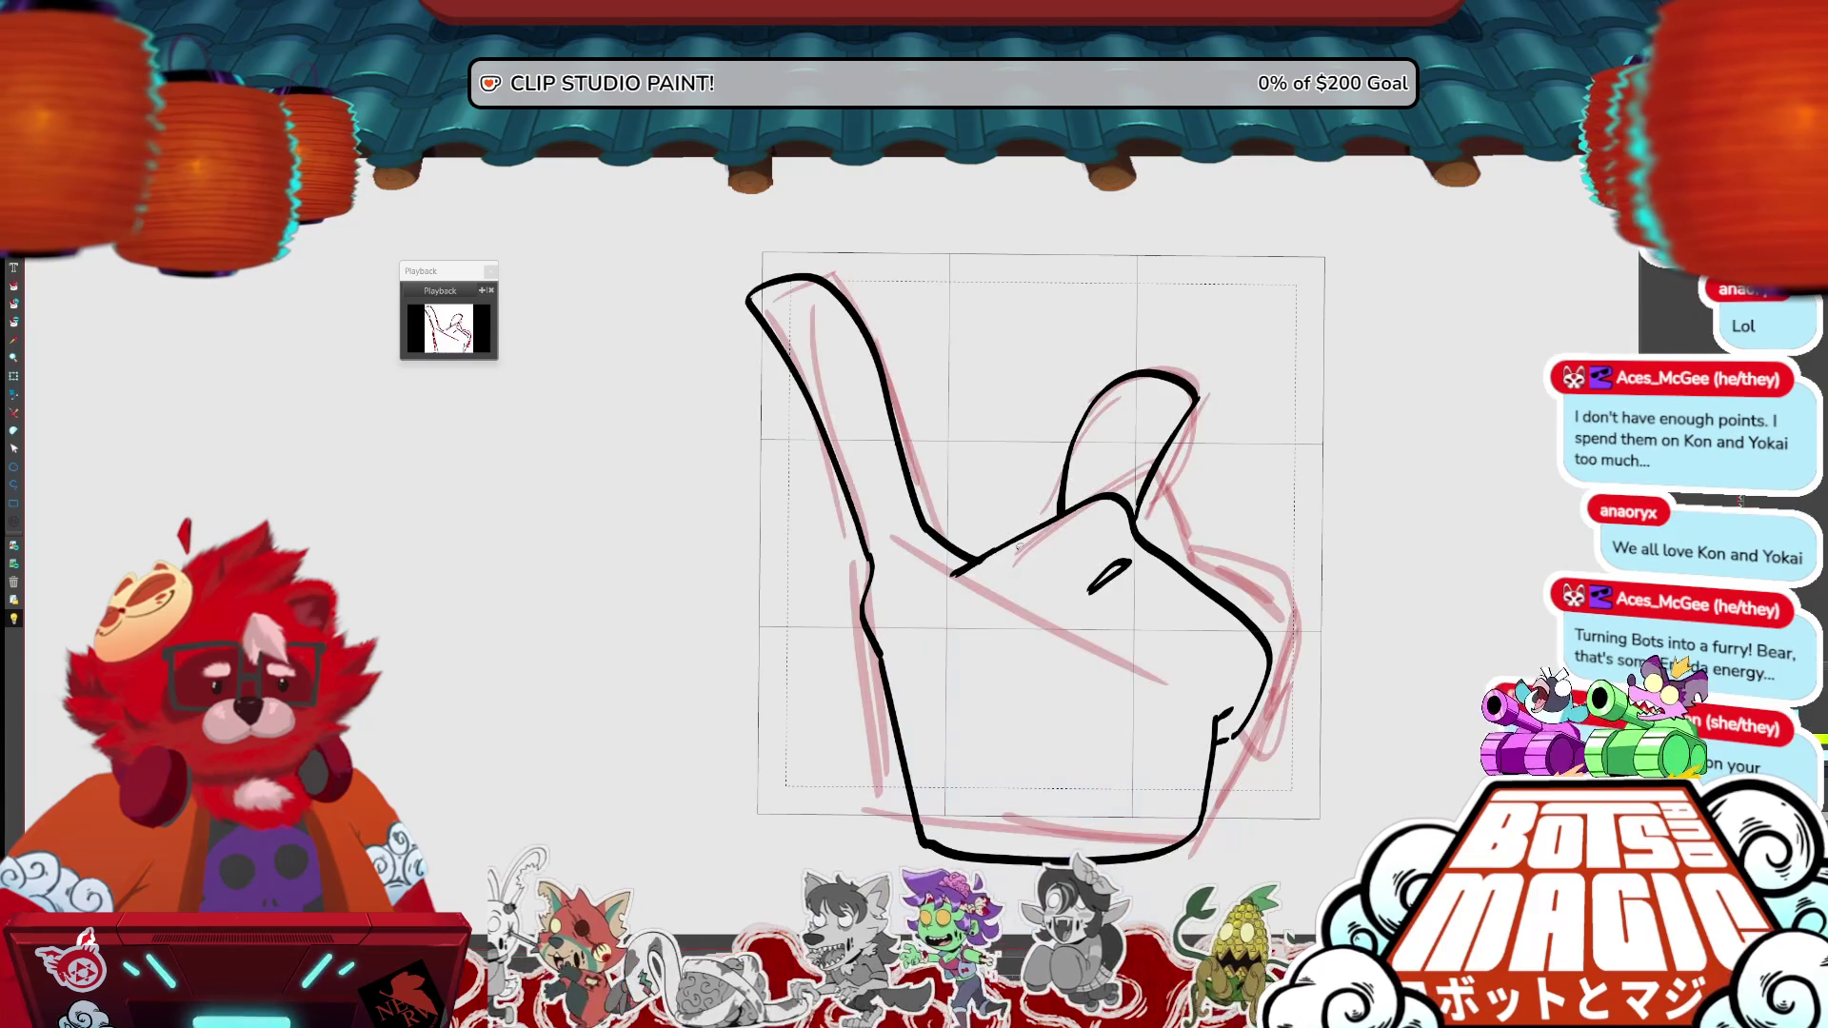
pyautogui.click(1104, 647)
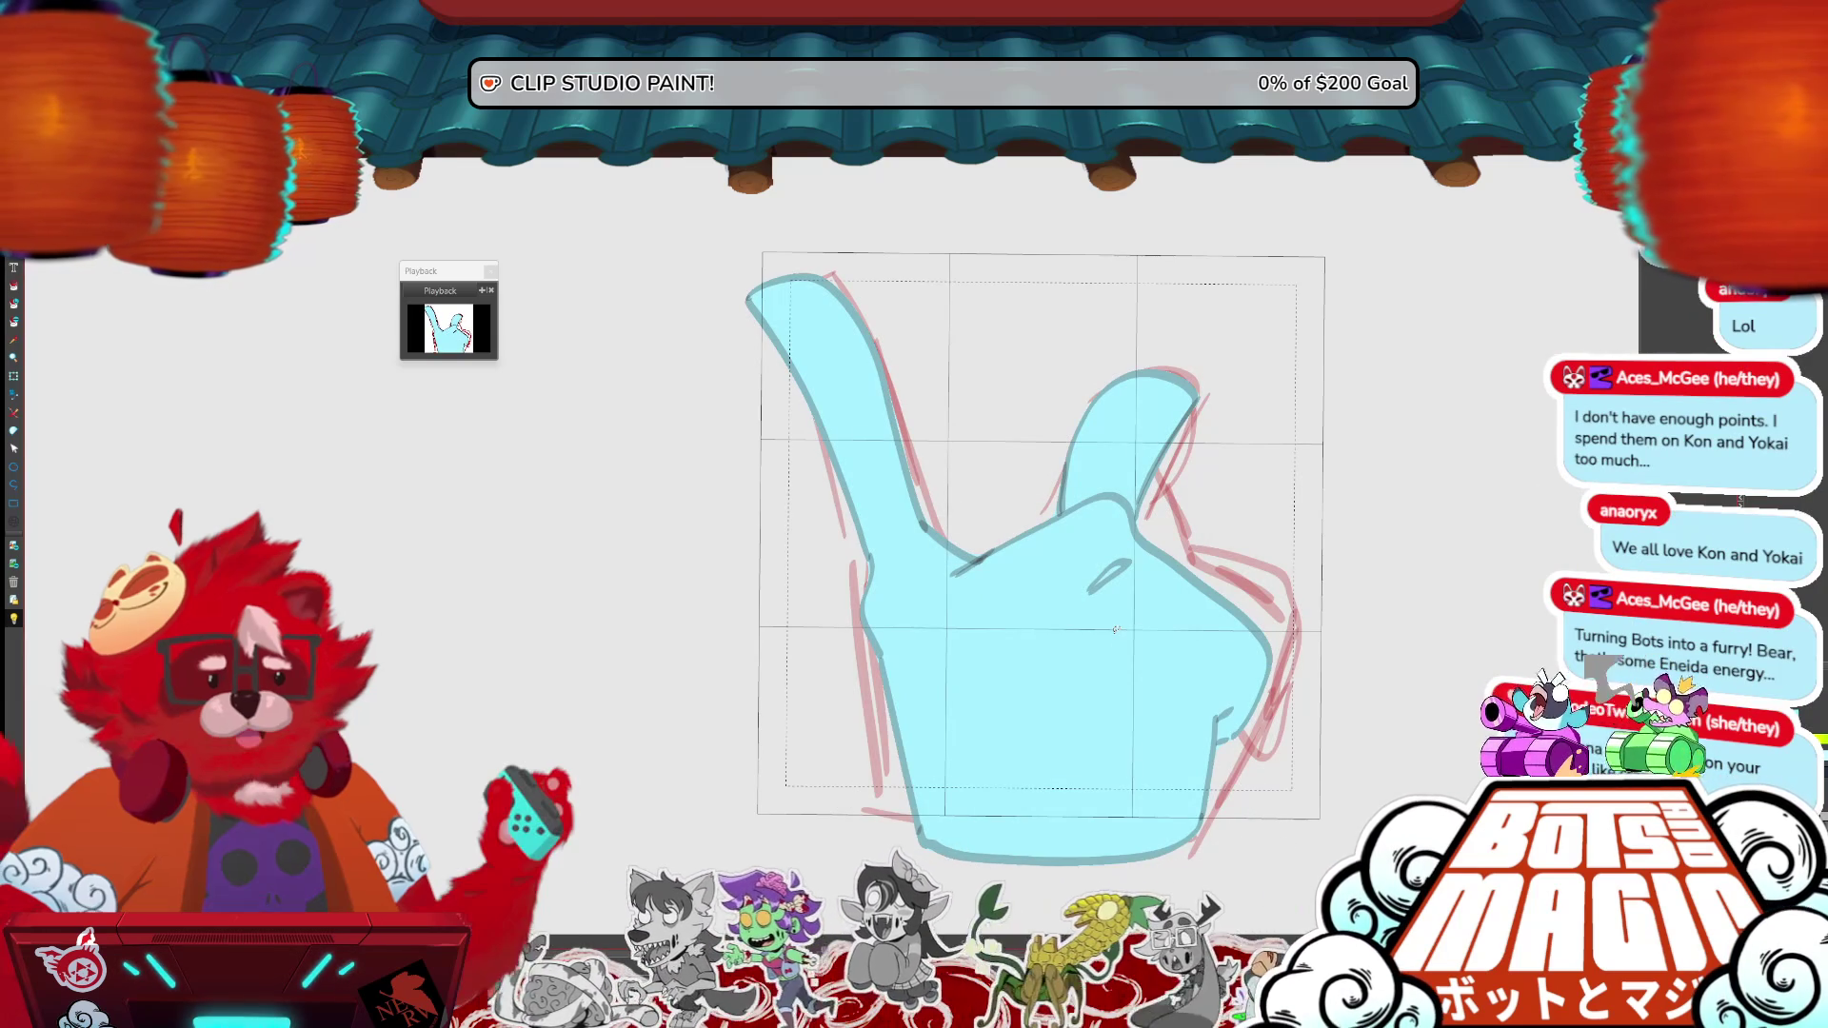
pyautogui.scroll(-1, 1116, 629)
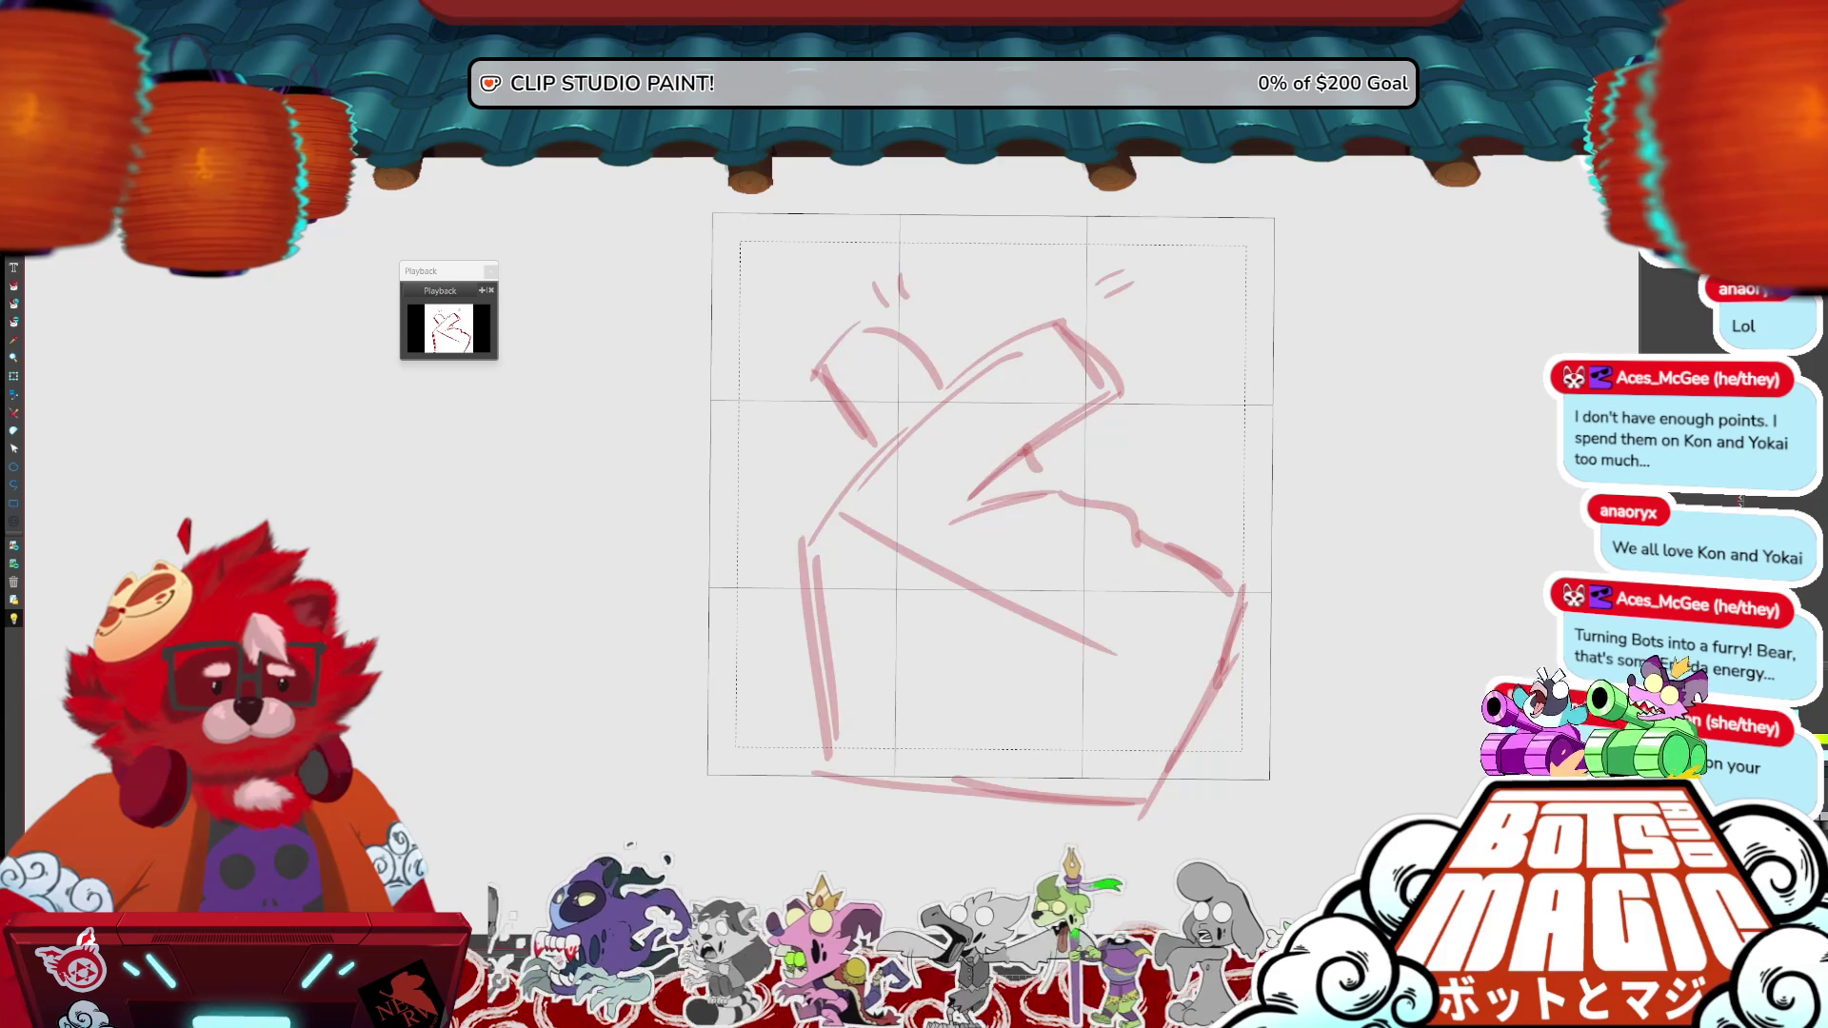
# - Ink the hand's left edge up toward the fingers, nudging the stroke slightly right
pyautogui.moveTo(844, 779); pyautogui.dragTo(796, 616)
pyautogui.hotkey('ctrl', 't')
pyautogui.press('Return')
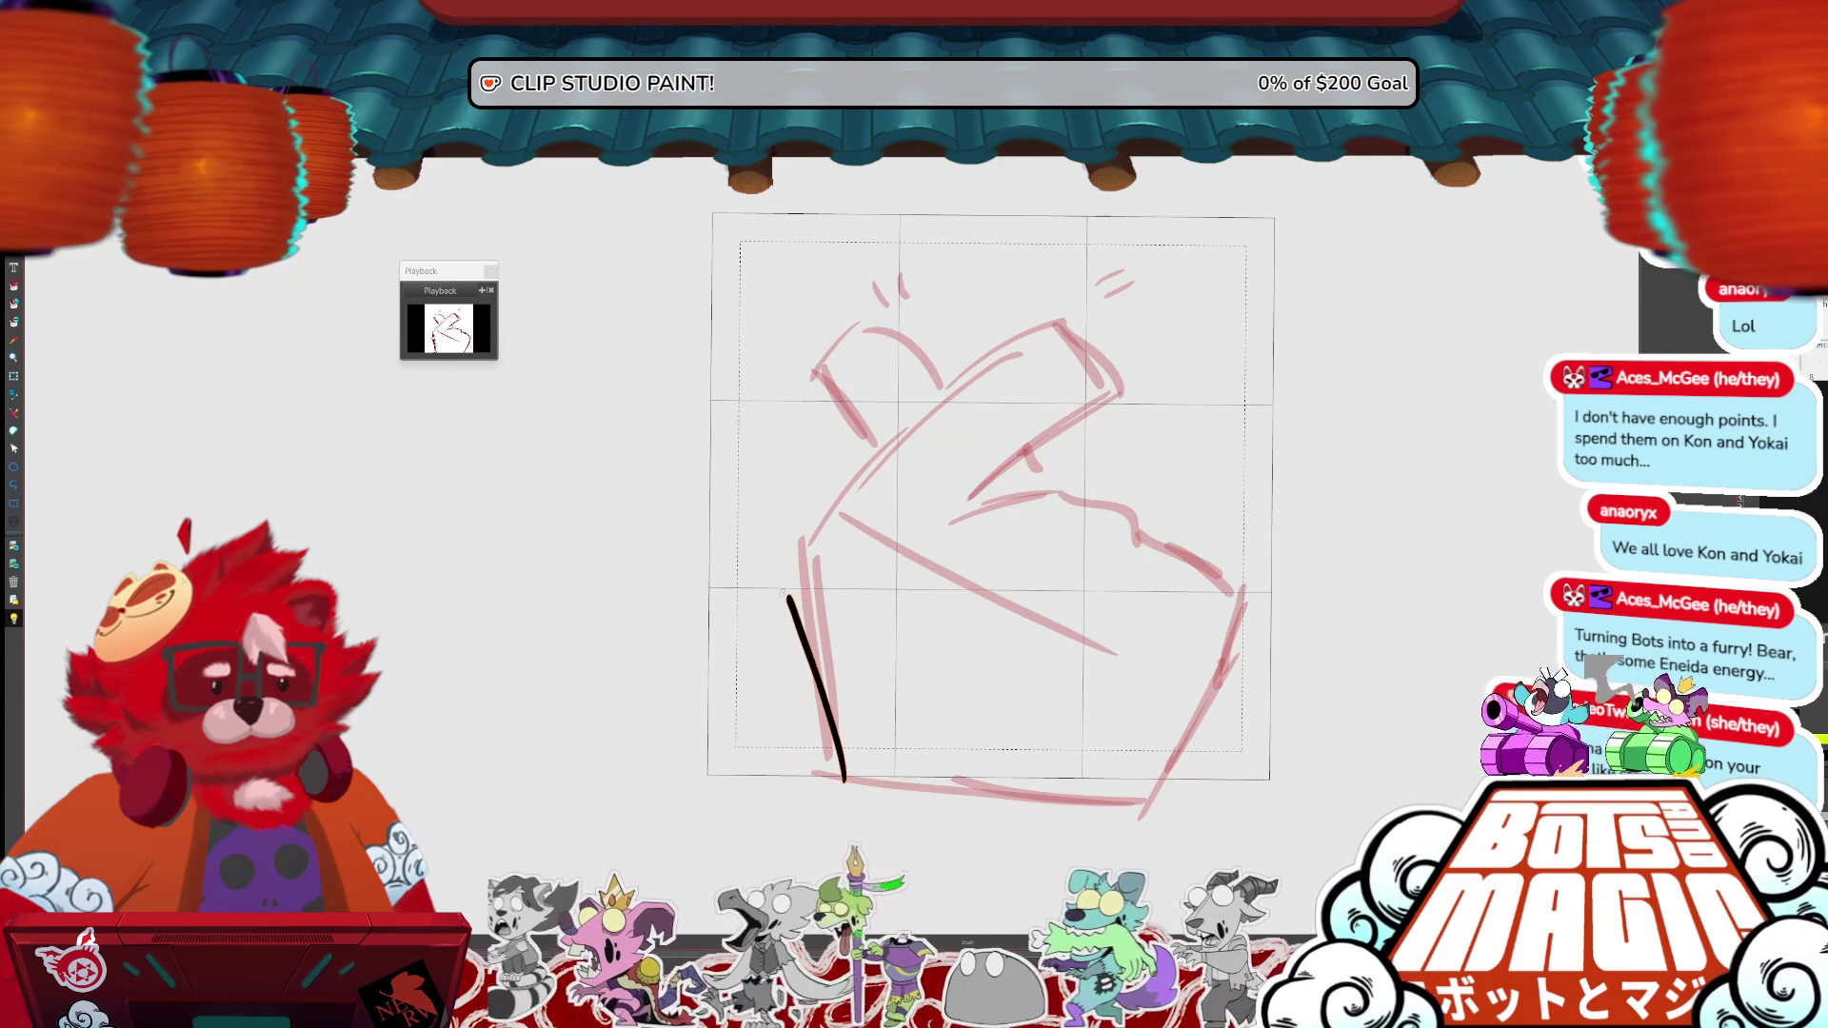
pyautogui.moveTo(788, 600)
pyautogui.mouseDown()
pyautogui.moveTo(779, 572)
pyautogui.moveTo(816, 518)
pyautogui.mouseUp()
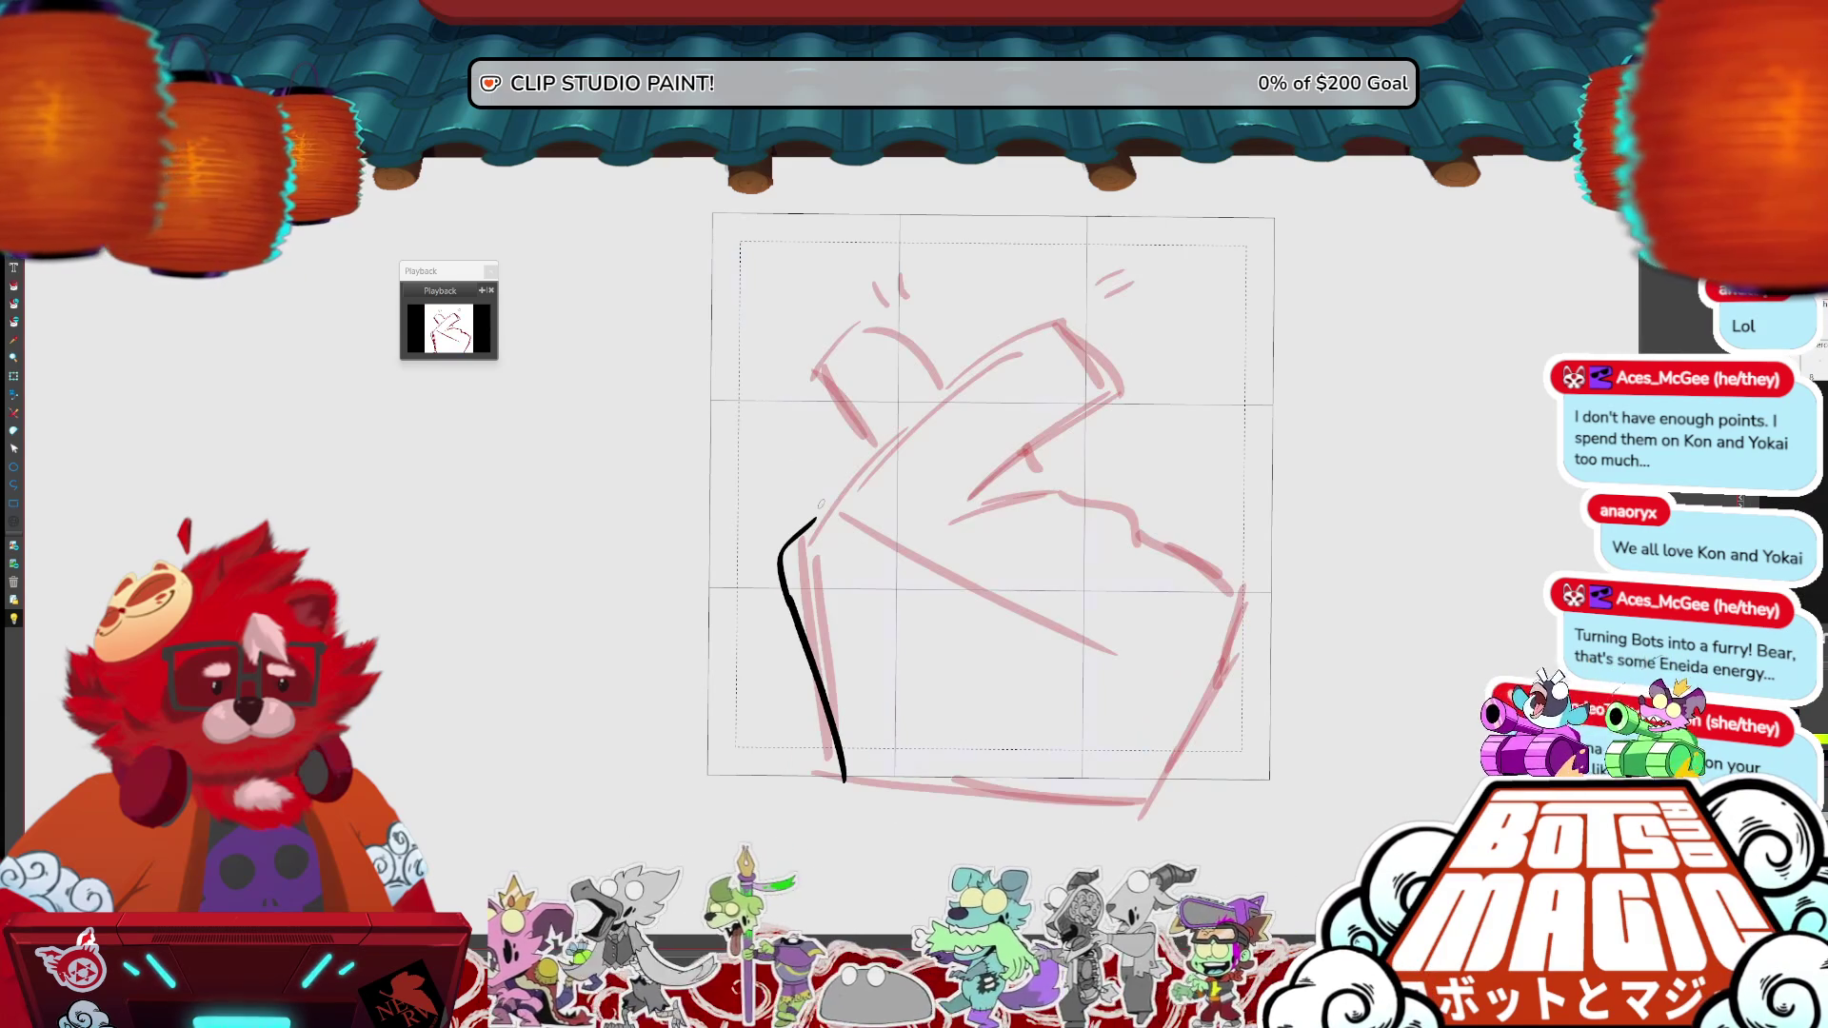
pyautogui.hotkey('ctrl', 't')
pyautogui.moveTo(811, 657); pyautogui.dragTo(833, 660)
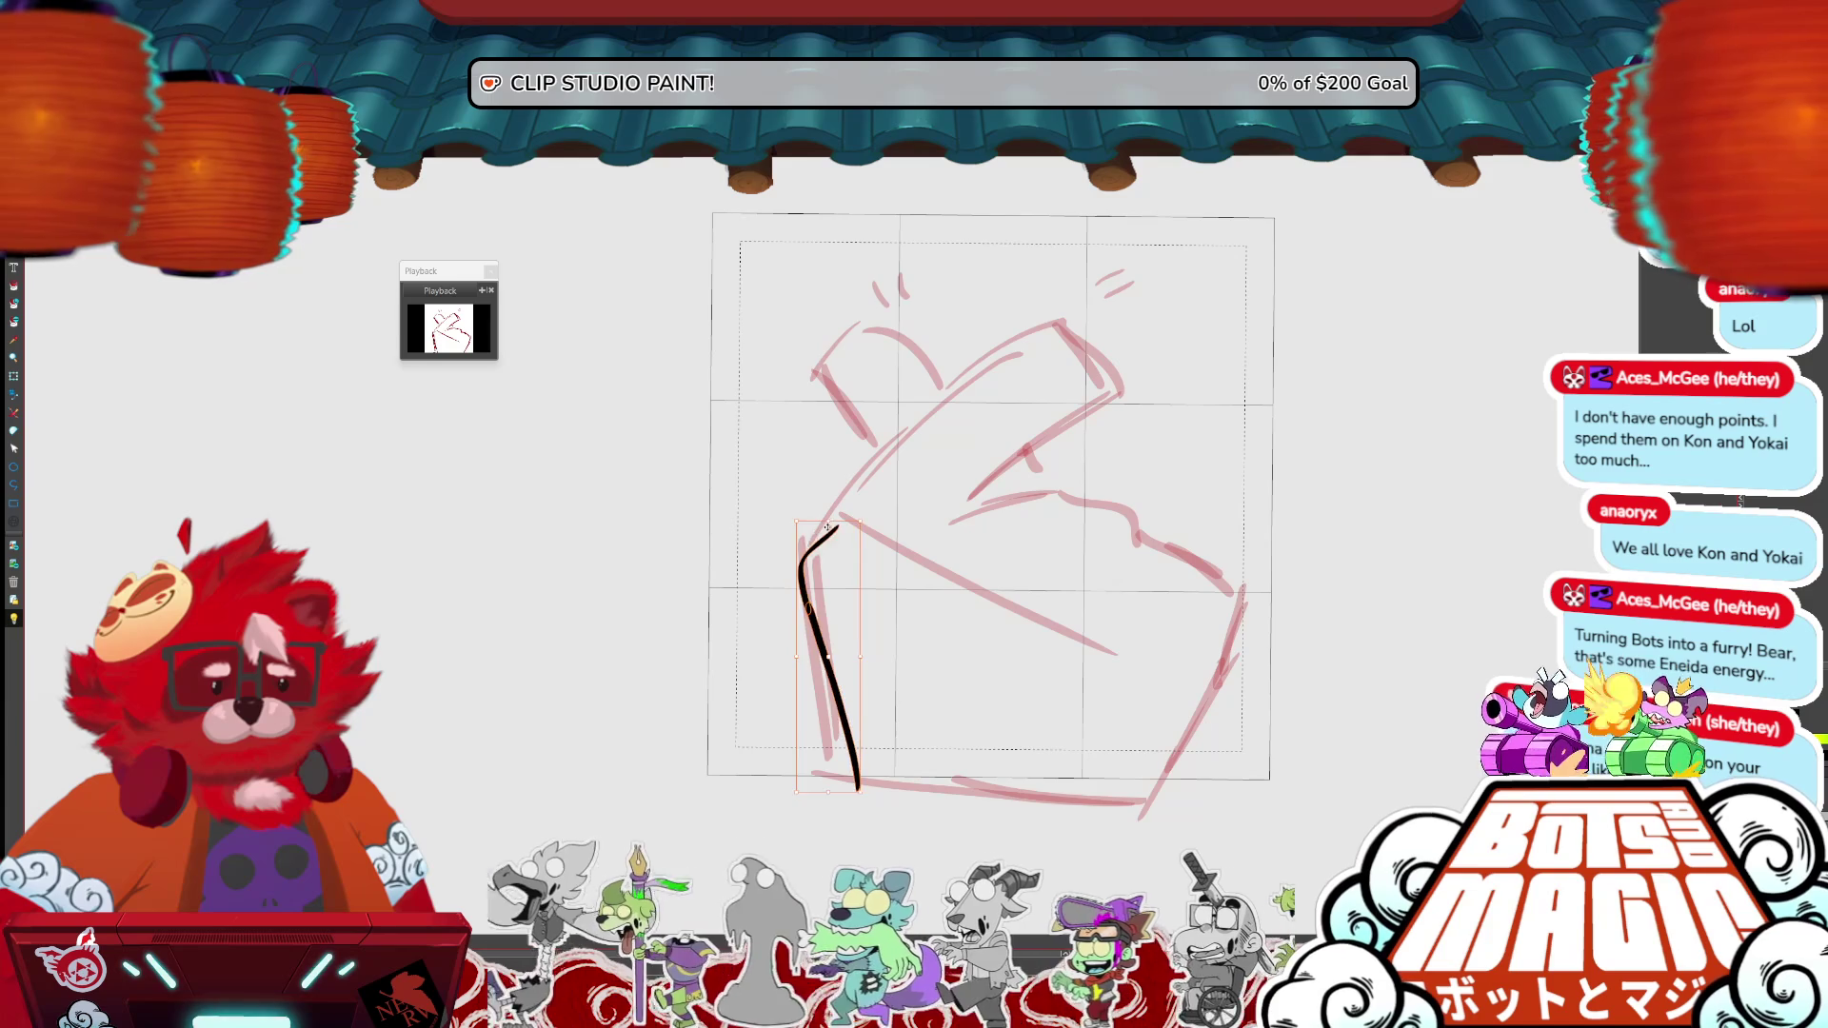
pyautogui.press('Return')
# - Ink the index finger's lower edge and thumb side, redrawing strokes after undoing them
pyautogui.moveTo(840, 515)
pyautogui.mouseDown()
pyautogui.moveTo(868, 462)
pyautogui.moveTo(1050, 313)
pyautogui.mouseUp()
pyautogui.hotkey('ctrl', 'z')
pyautogui.moveTo(842, 515)
pyautogui.mouseDown()
pyautogui.moveTo(910, 436)
pyautogui.moveTo(1124, 302)
pyautogui.moveTo(1140, 343)
pyautogui.moveTo(966, 505)
pyautogui.mouseUp()
pyautogui.moveTo(901, 437)
pyautogui.mouseDown()
pyautogui.moveTo(848, 348)
pyautogui.moveTo(919, 321)
pyautogui.moveTo(955, 417)
pyautogui.moveTo(838, 335)
pyautogui.moveTo(845, 316)
pyautogui.moveTo(923, 307)
pyautogui.moveTo(955, 400)
pyautogui.mouseUp()
pyautogui.hotkey('ctrl', 'z')
pyautogui.hotkey('ctrl', 'z')
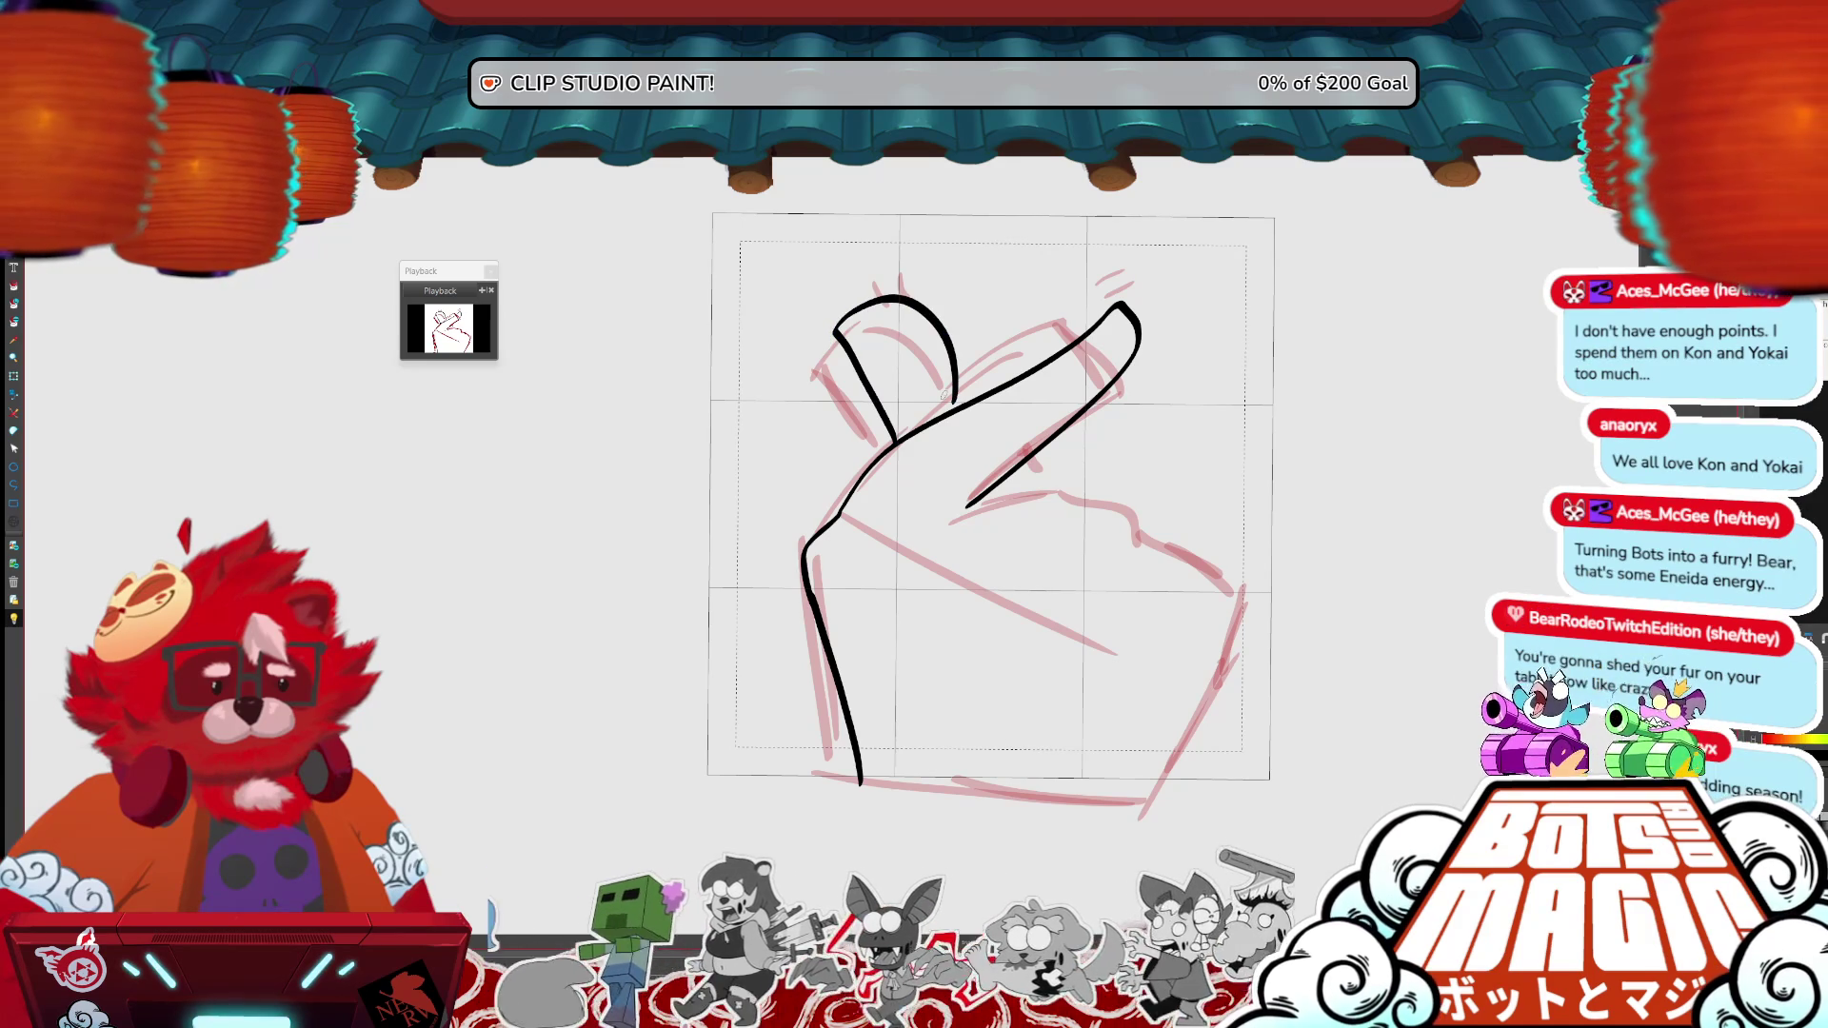
pyautogui.hotkey('ctrl', 'z')
pyautogui.moveTo(837, 514)
pyautogui.mouseDown()
pyautogui.moveTo(999, 350)
pyautogui.moveTo(1064, 314)
pyautogui.moveTo(959, 519)
pyautogui.mouseUp()
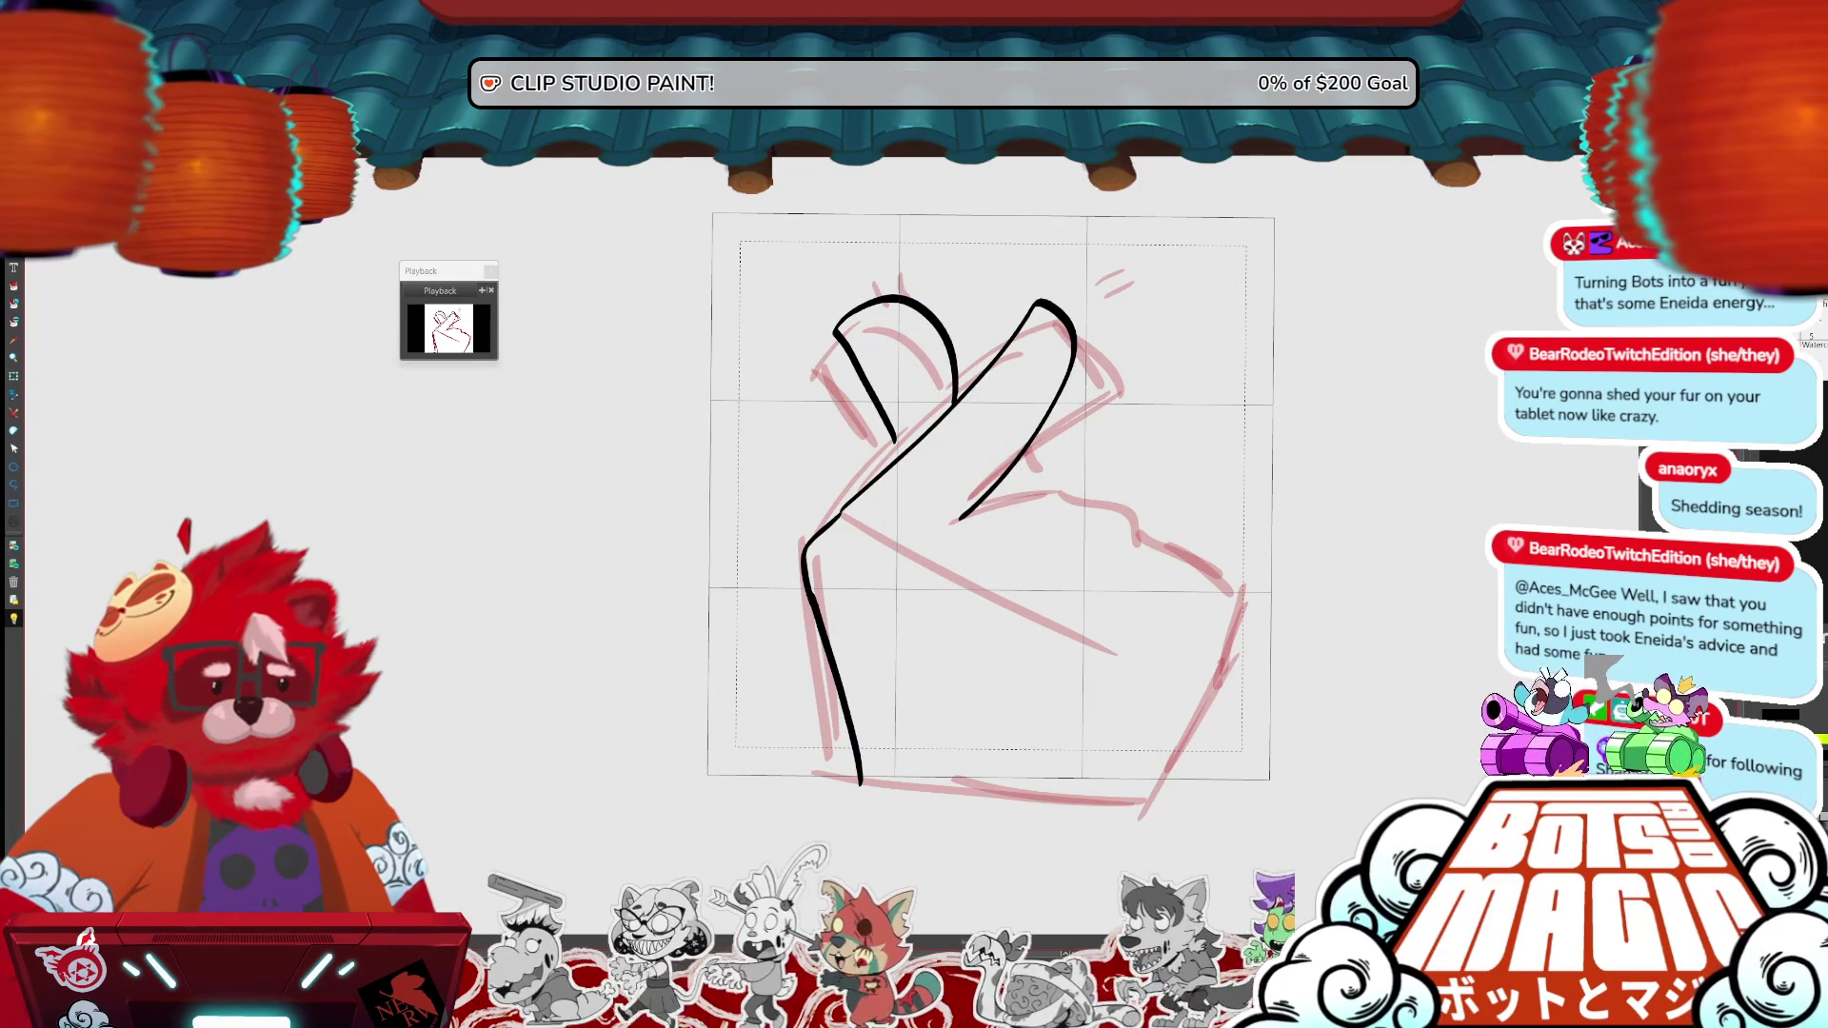
pyautogui.scroll(-2, 1308, 551)
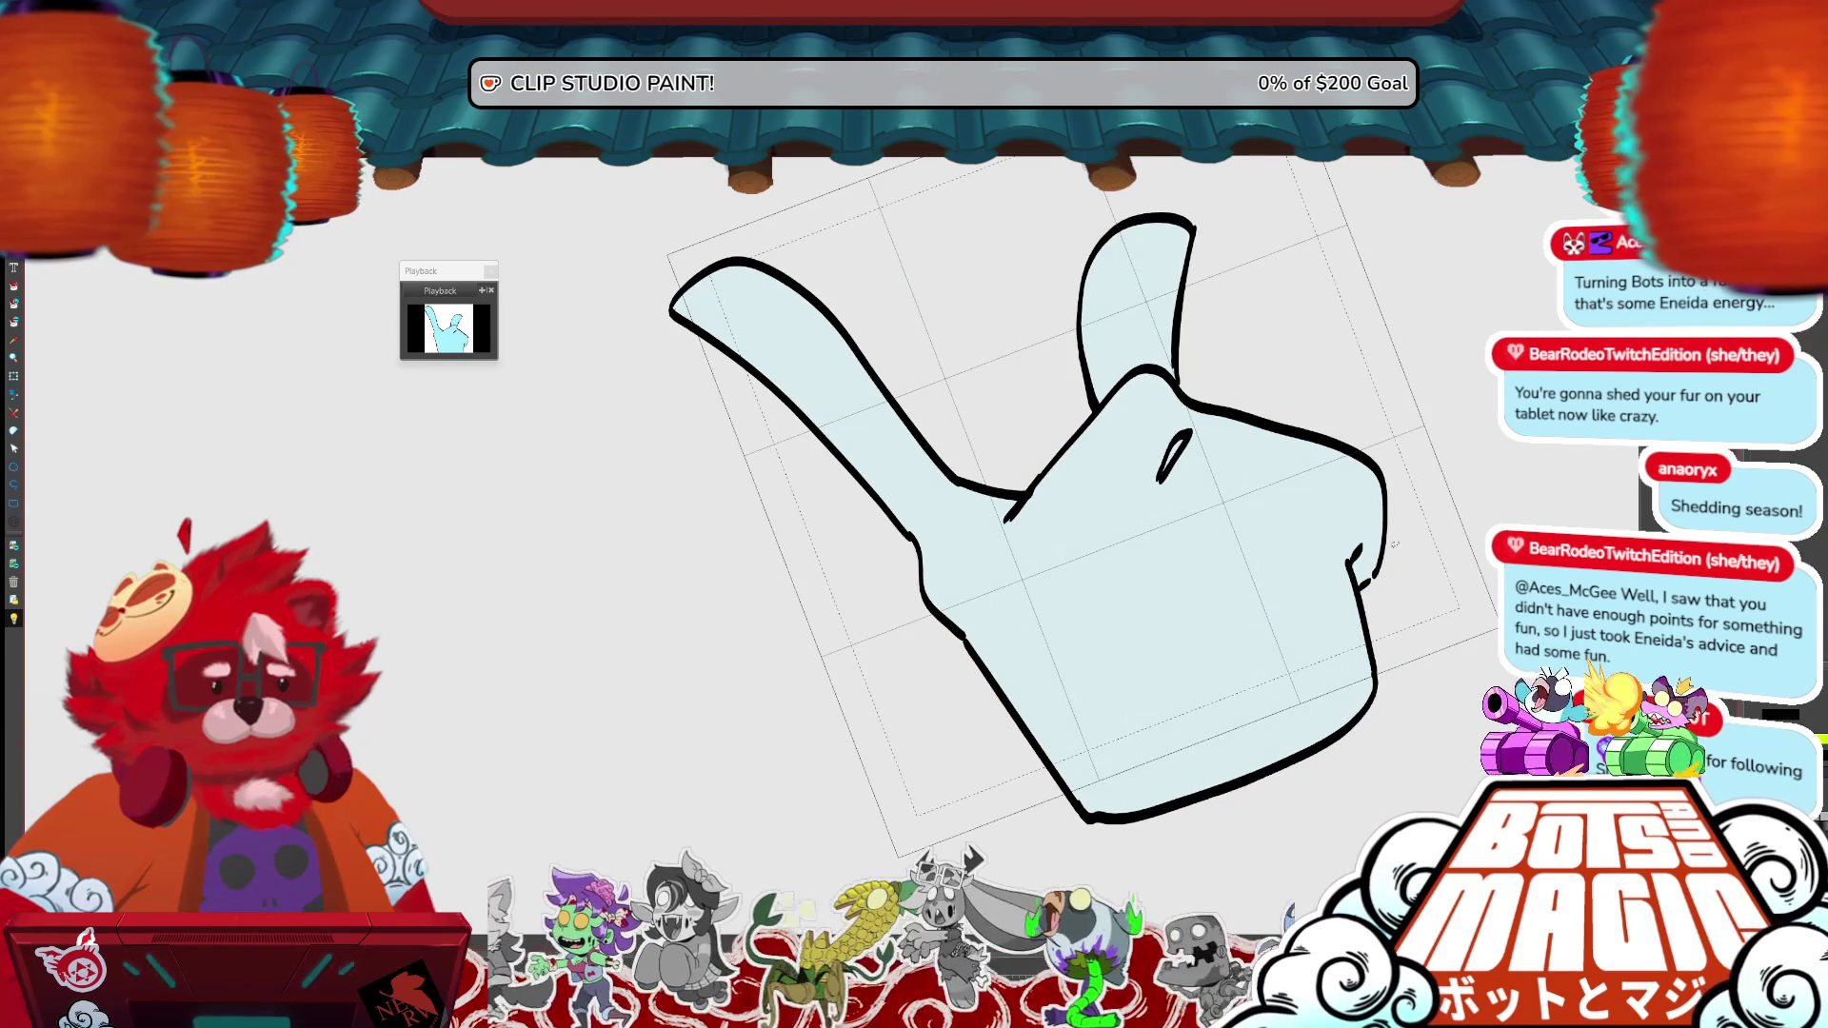
# - Select the palm and middle finger to adjust, and redraw the upper-left finger's rounded tip
pyautogui.moveTo(1361, 563)
pyautogui.mouseDown()
pyautogui.moveTo(1059, 505)
pyautogui.moveTo(1320, 386)
pyautogui.moveTo(1403, 463)
pyautogui.mouseUp()
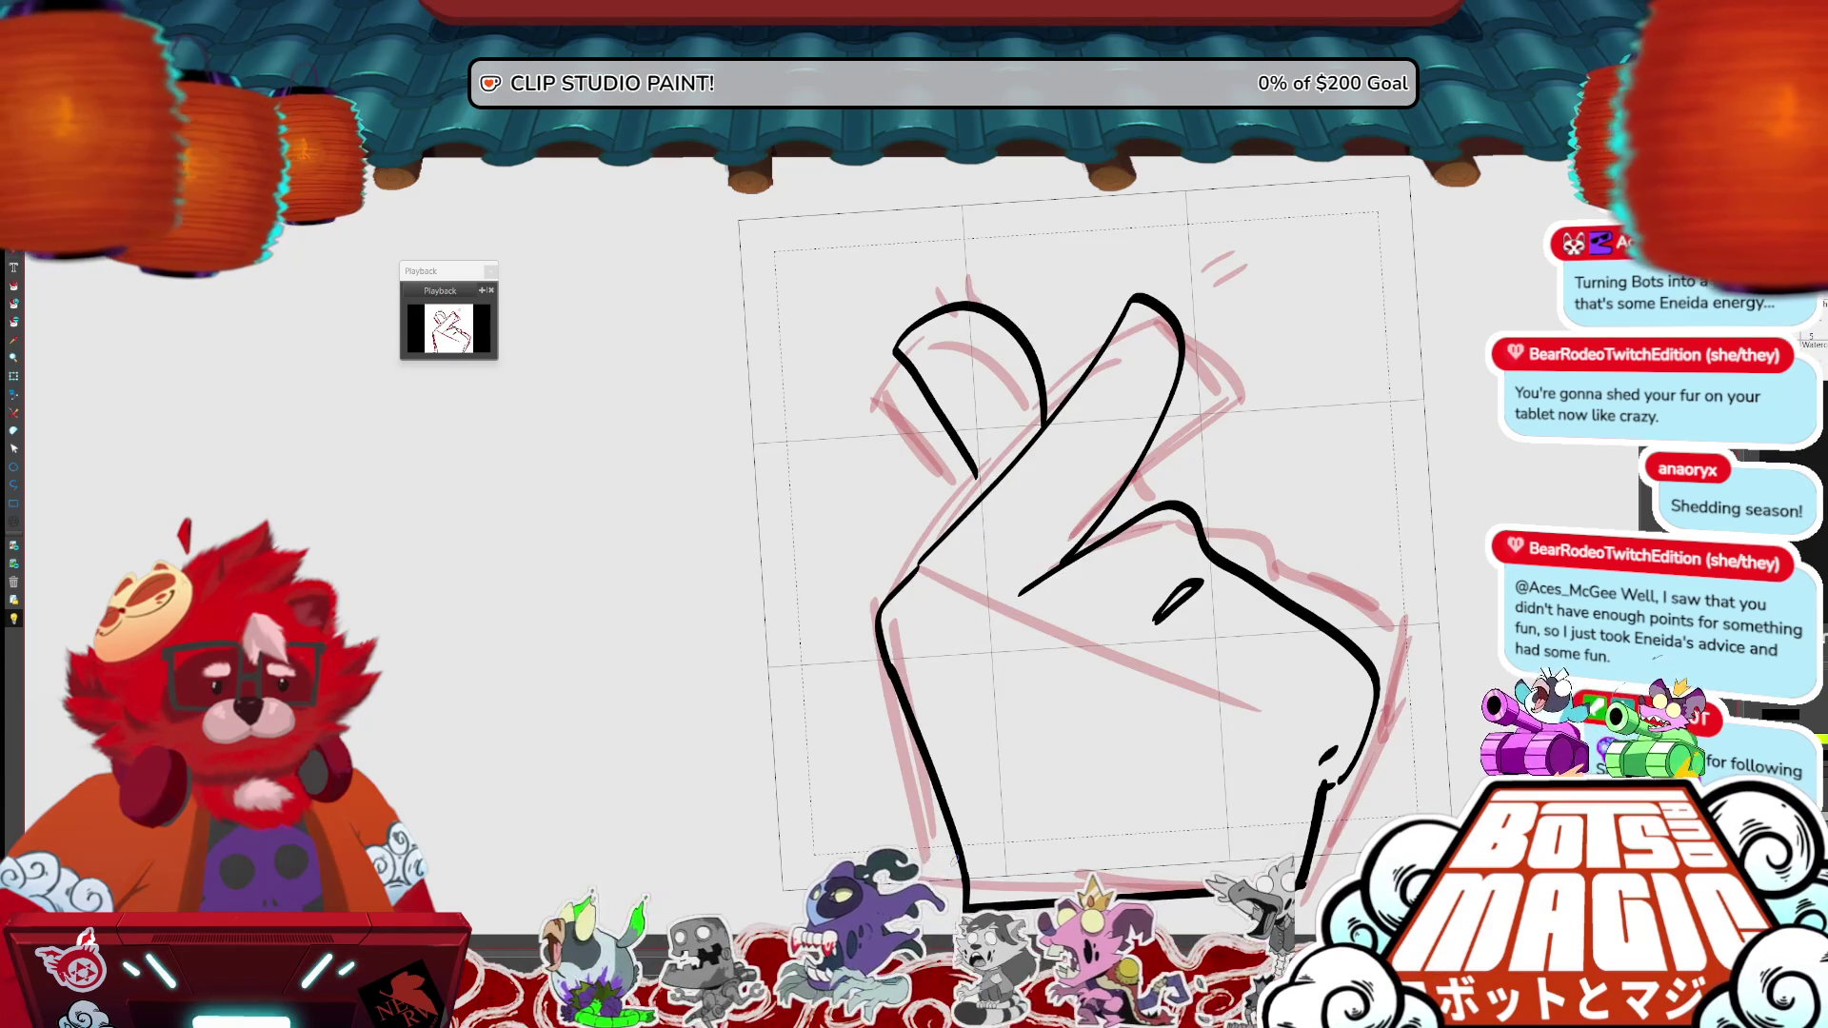
pyautogui.moveTo(895, 354); pyautogui.dragTo(1034, 387)
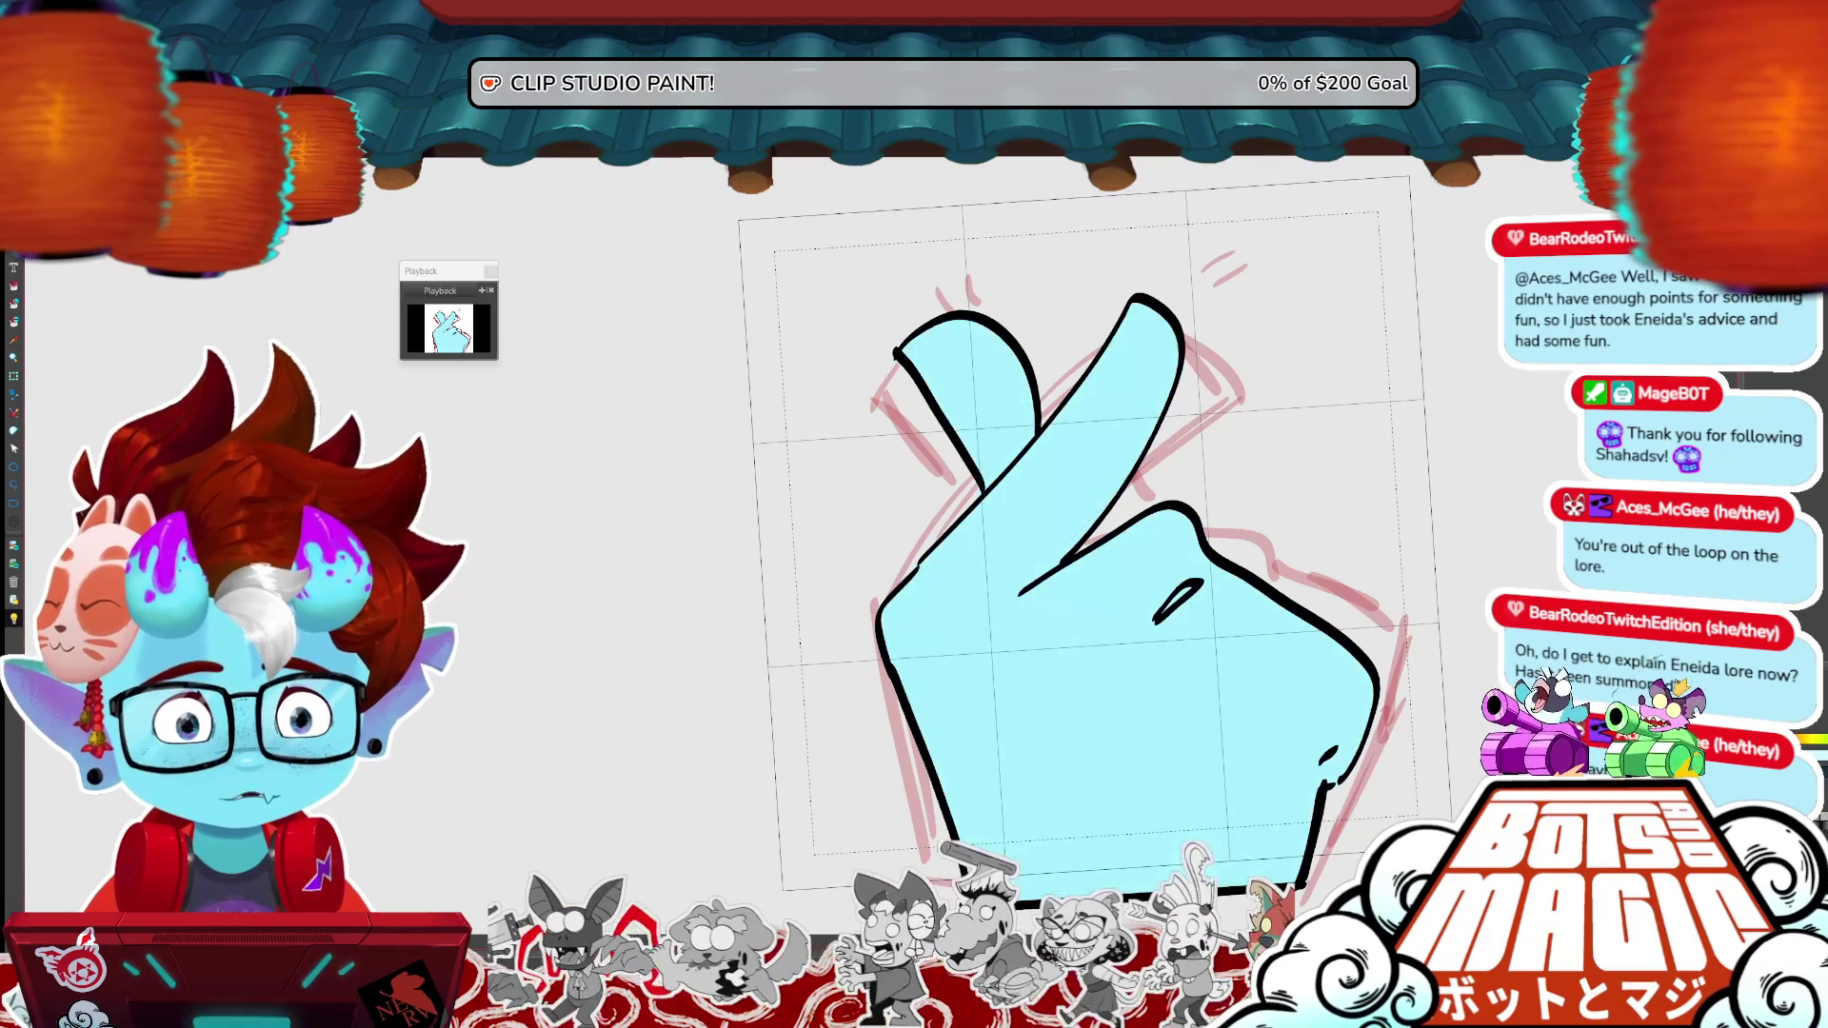
# - Stretch the hand slightly taller and draw the purple sparkle's arm above the fingertips
pyautogui.hotkey('ctrl', 't')
pyautogui.moveTo(1130, 288); pyautogui.dragTo(1136, 248)
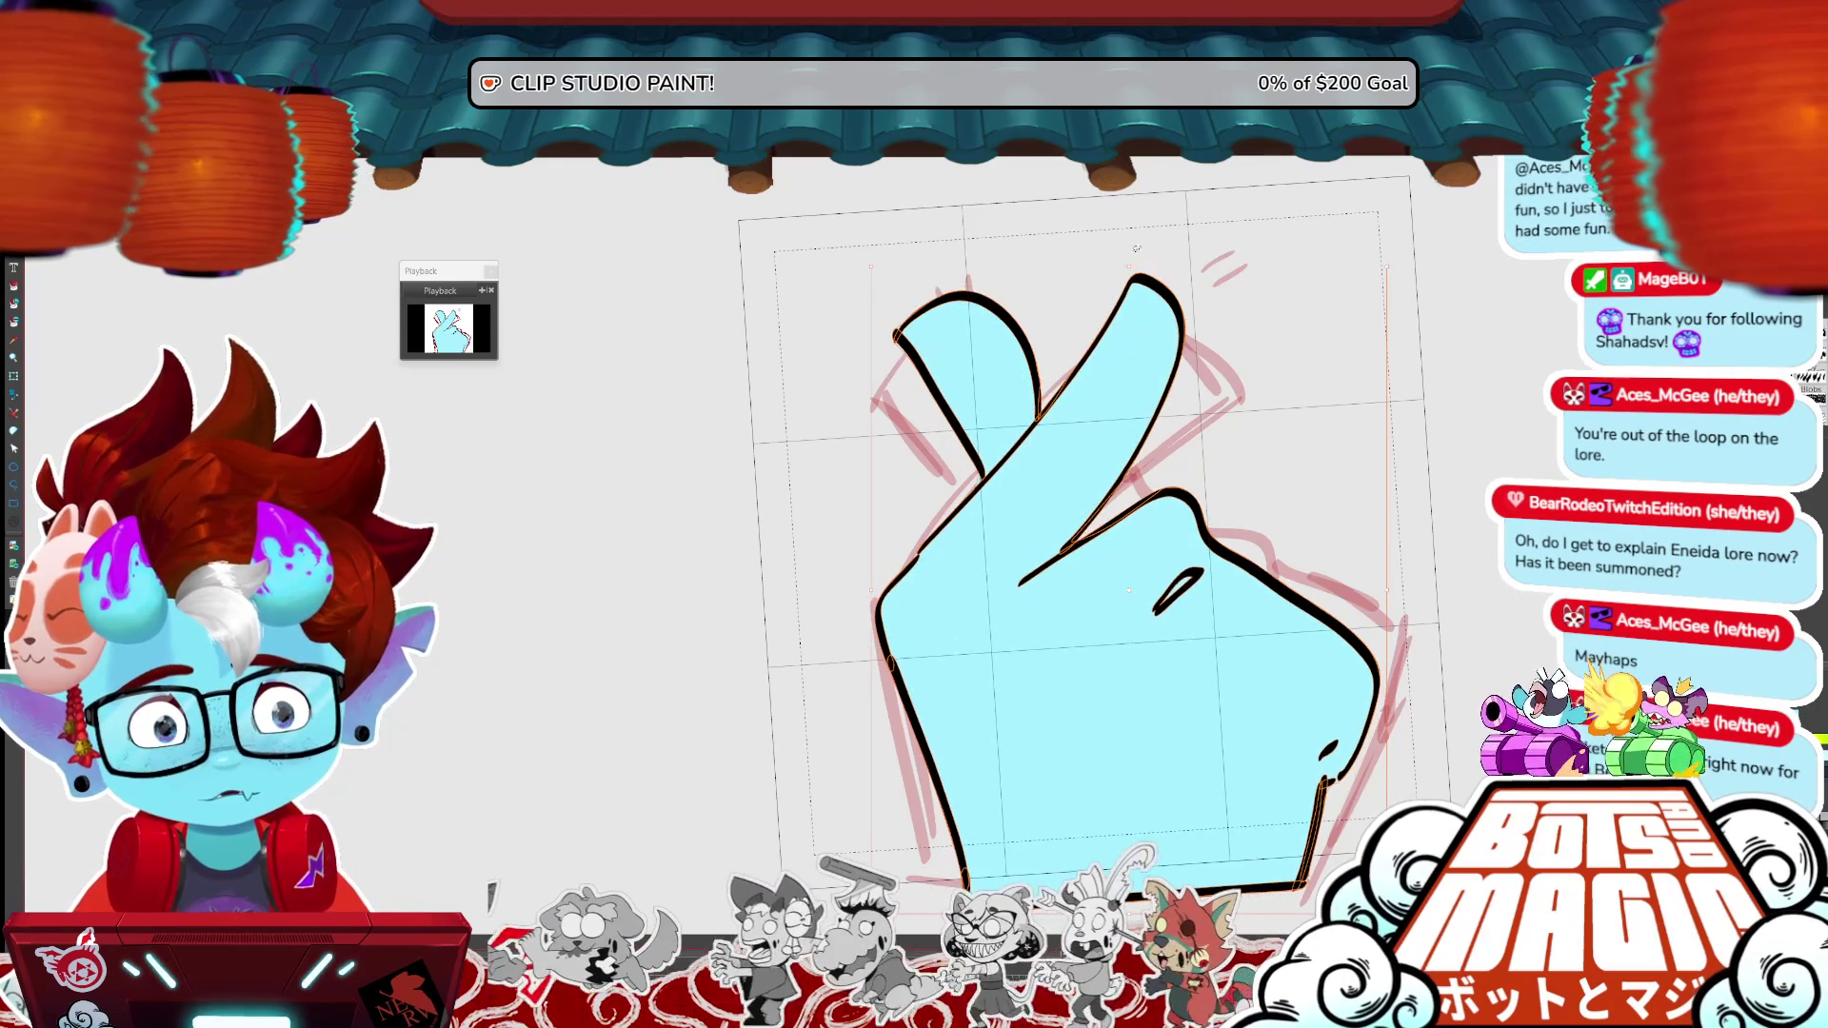
pyautogui.press('Return')
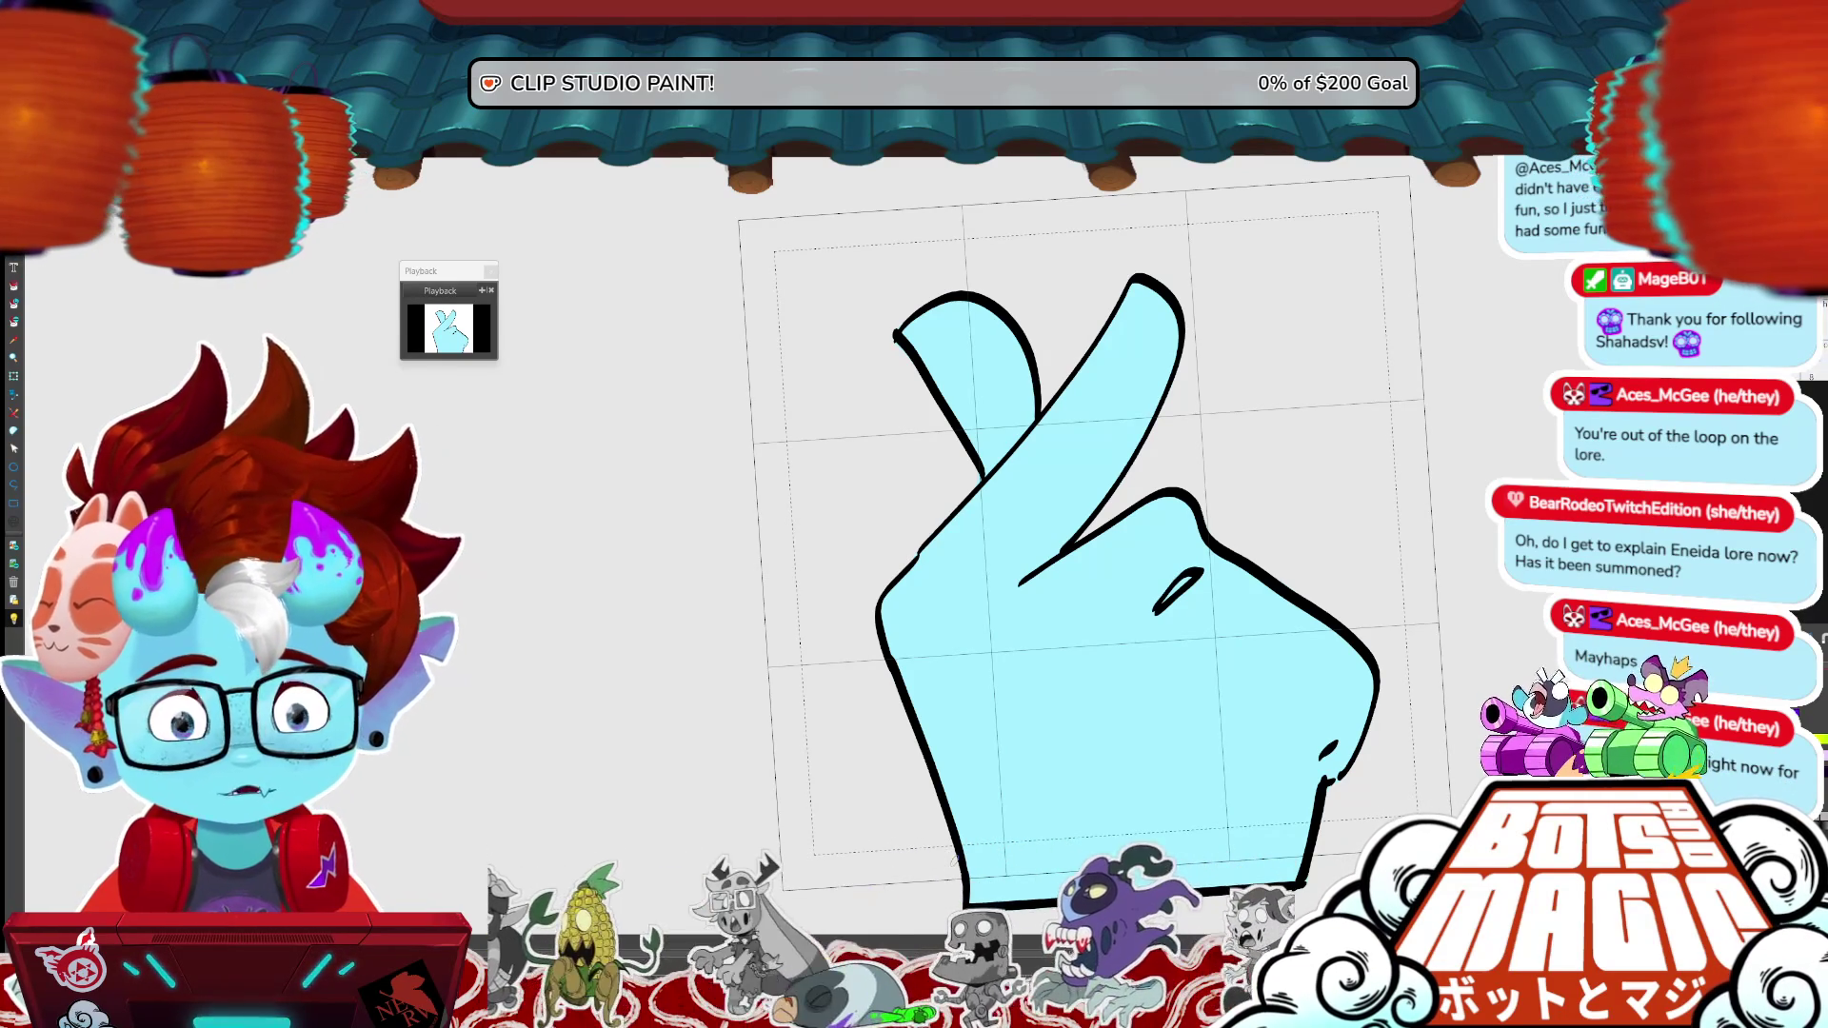
pyautogui.moveTo(1039, 240)
pyautogui.mouseDown()
pyautogui.moveTo(933, 236)
pyautogui.moveTo(1044, 270)
pyautogui.moveTo(1059, 373)
pyautogui.moveTo(1072, 276)
pyautogui.moveTo(1220, 257)
pyautogui.moveTo(1076, 238)
pyautogui.moveTo(1068, 167)
pyautogui.moveTo(1041, 240)
pyautogui.moveTo(1059, 371)
pyautogui.moveTo(1037, 259)
pyautogui.mouseUp()
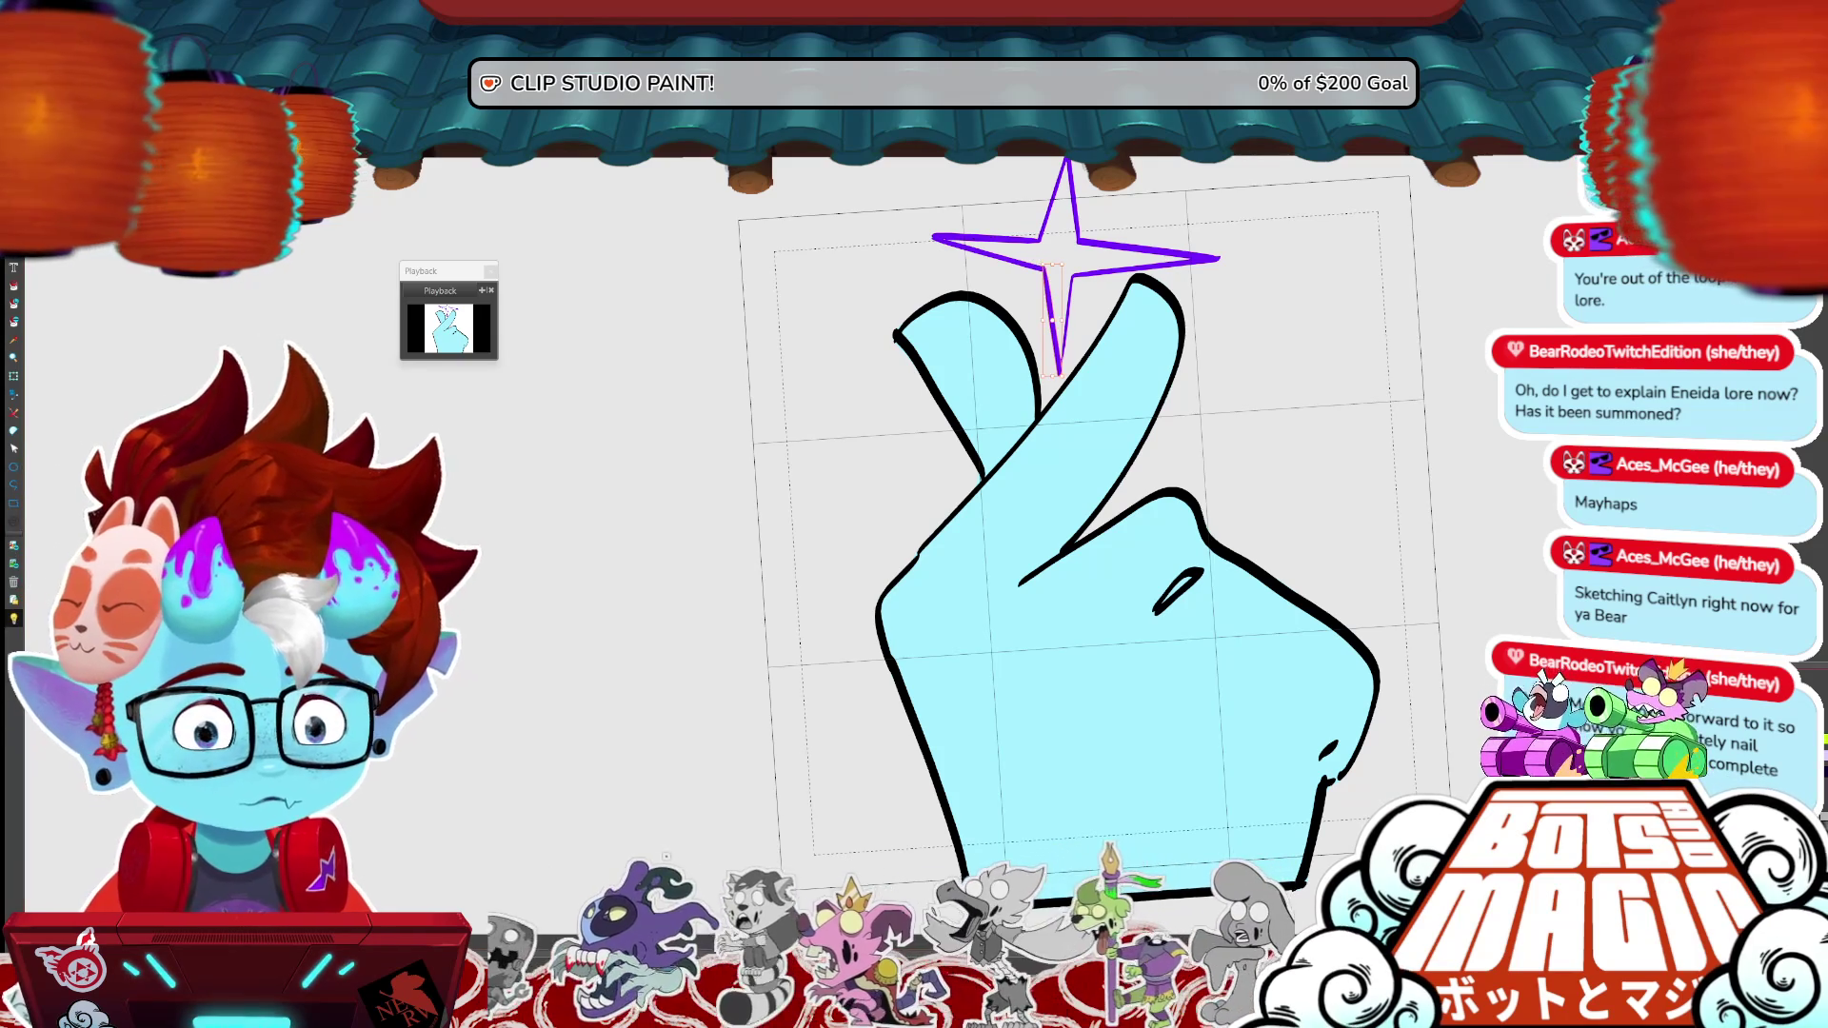
# - Erase and redraw the sparkle's lower spike, then fill the sparkle light purple
pyautogui.press('Delete')
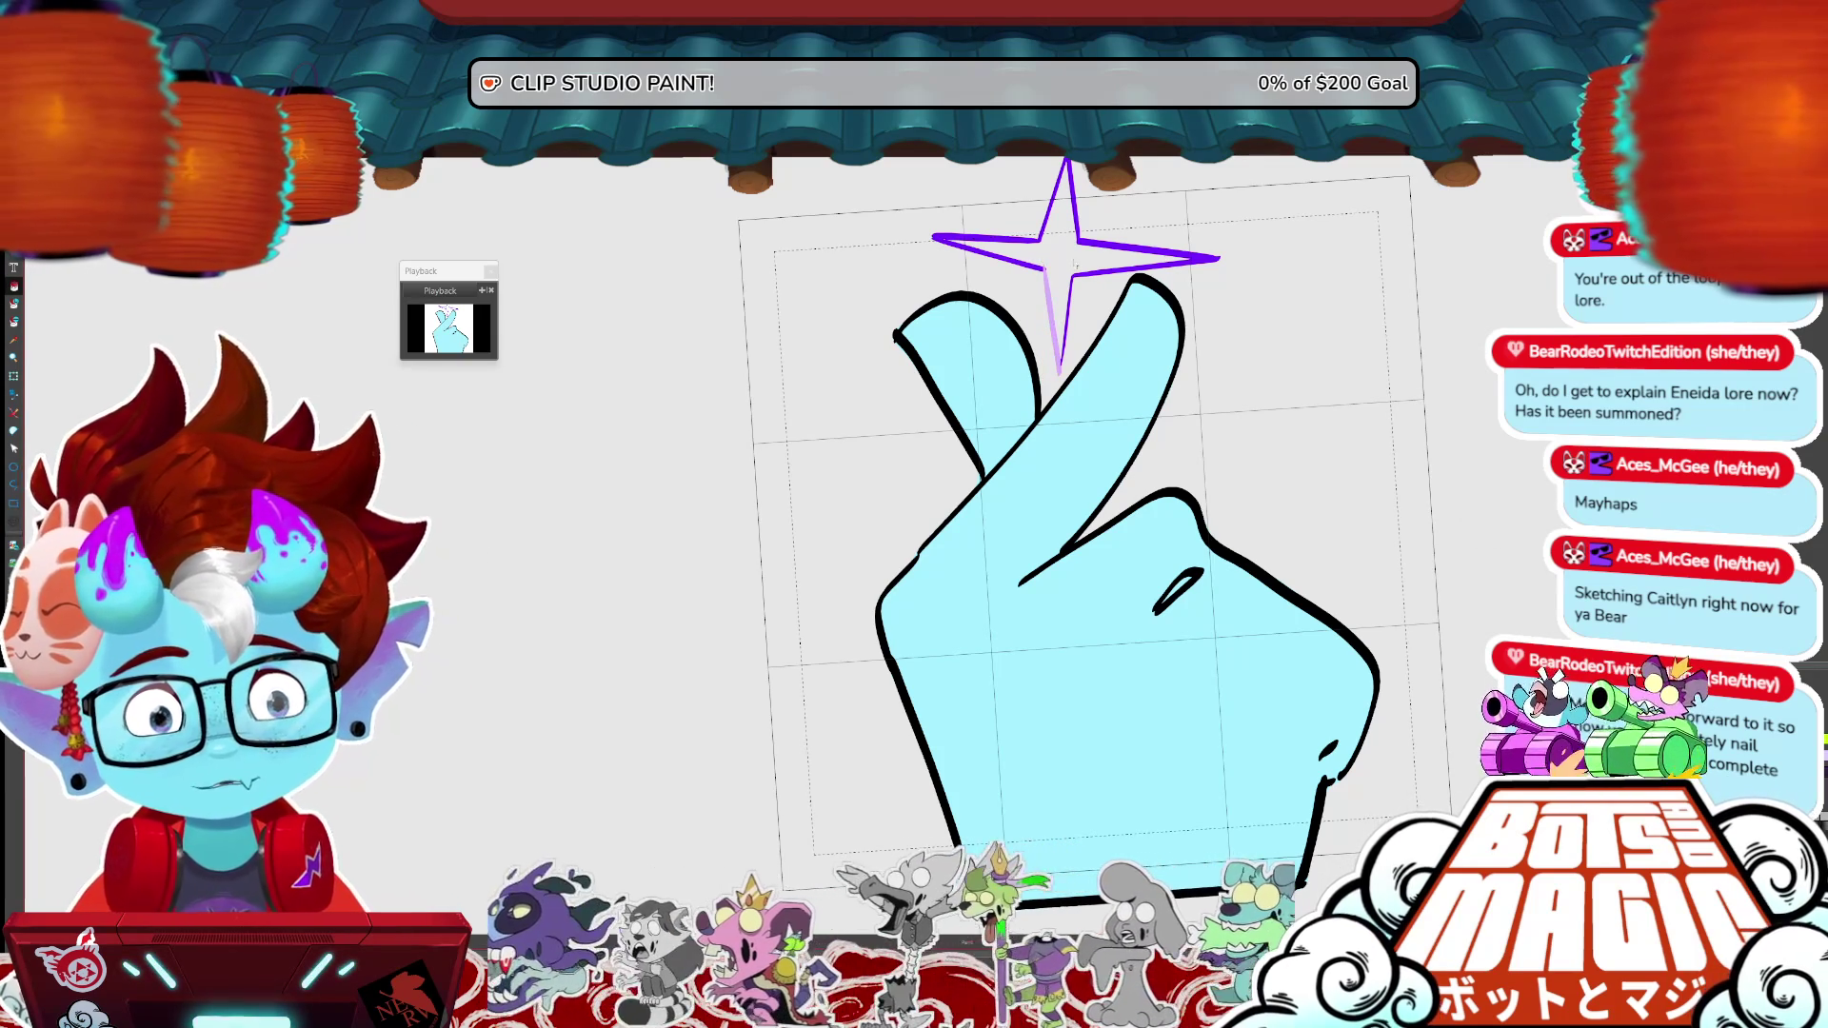
pyautogui.moveTo(1051, 269); pyautogui.dragTo(1059, 371)
pyautogui.click(1084, 249)
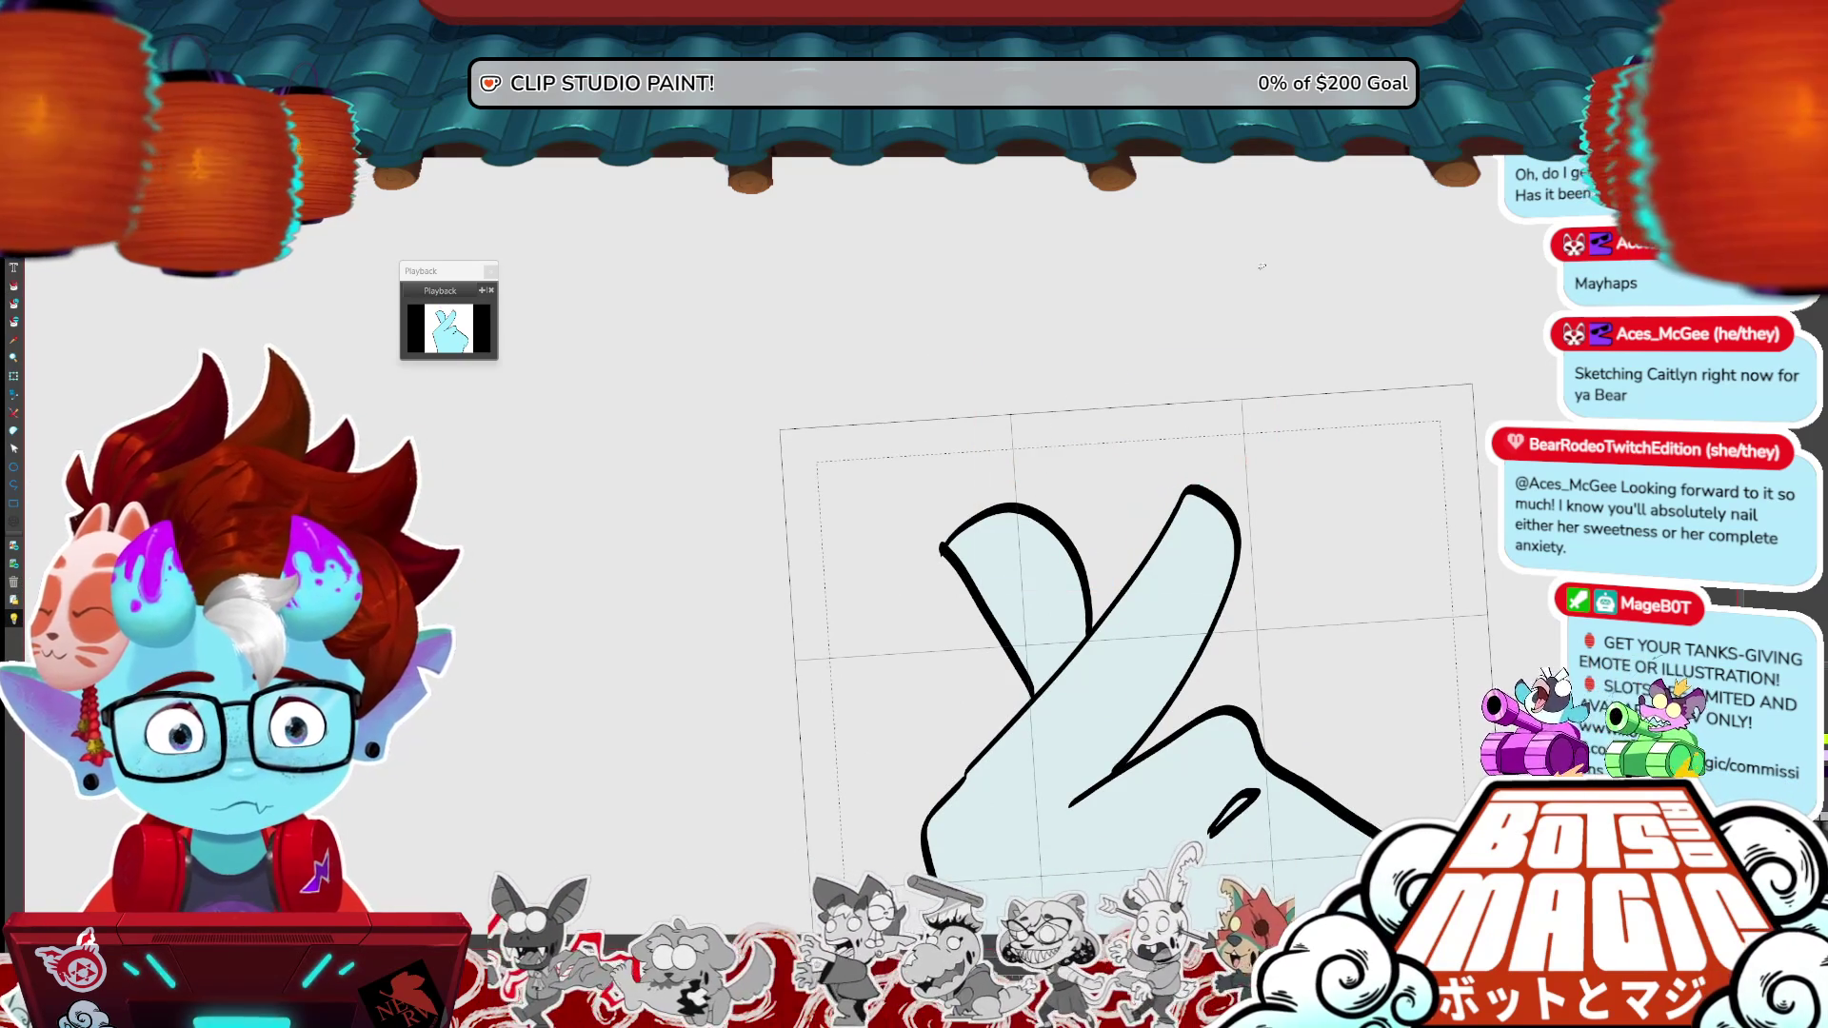
# - Draw a heart outline above the hand in place of the sparkle, removing a stray purple mark
pyautogui.hotkey('ctrl', 'z')
pyautogui.click(1106, 542)
pyautogui.moveTo(1108, 541)
pyautogui.mouseDown()
pyautogui.moveTo(999, 442)
pyautogui.moveTo(980, 190)
pyautogui.moveTo(1155, 369)
pyautogui.moveTo(1254, 398)
pyautogui.moveTo(1109, 542)
pyautogui.mouseUp()
pyautogui.moveTo(902, 417)
pyautogui.mouseDown()
pyautogui.moveTo(930, 441)
pyautogui.moveTo(871, 362)
pyautogui.moveTo(914, 428)
pyautogui.mouseUp()
pyautogui.hotkey('ctrl', 'z')
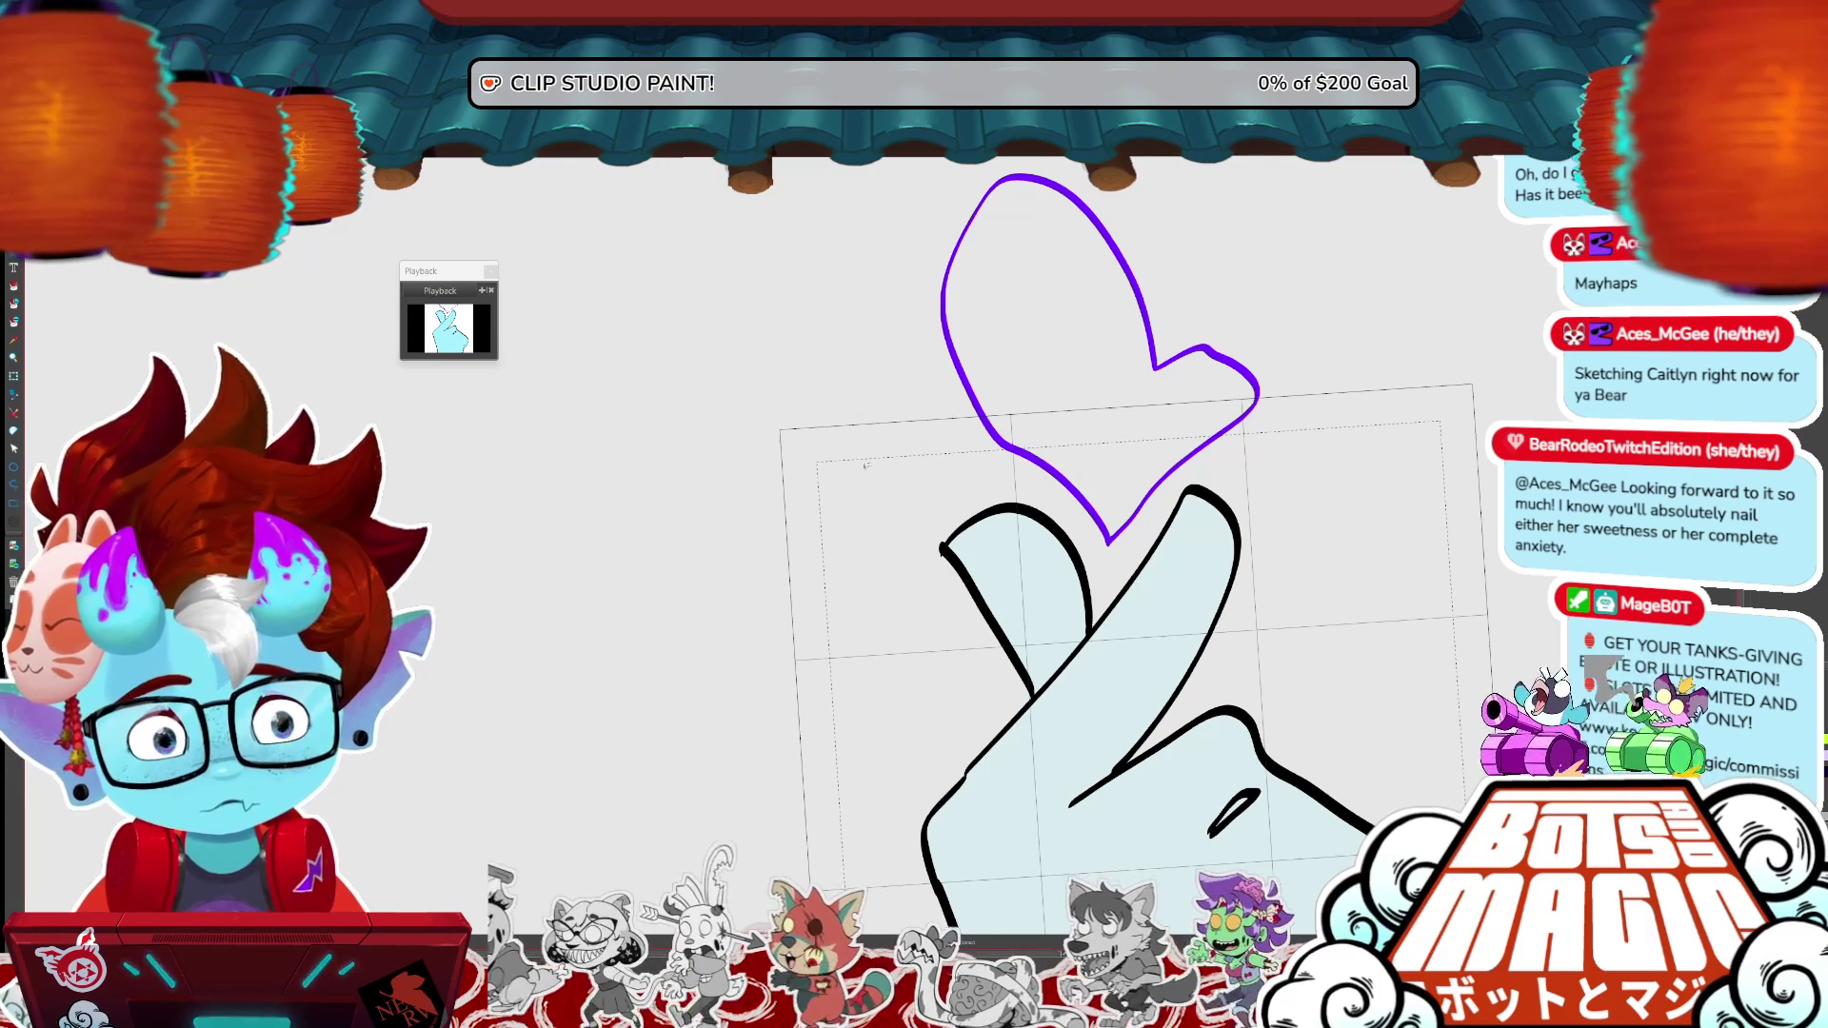
pyautogui.scroll(-4, 865, 465)
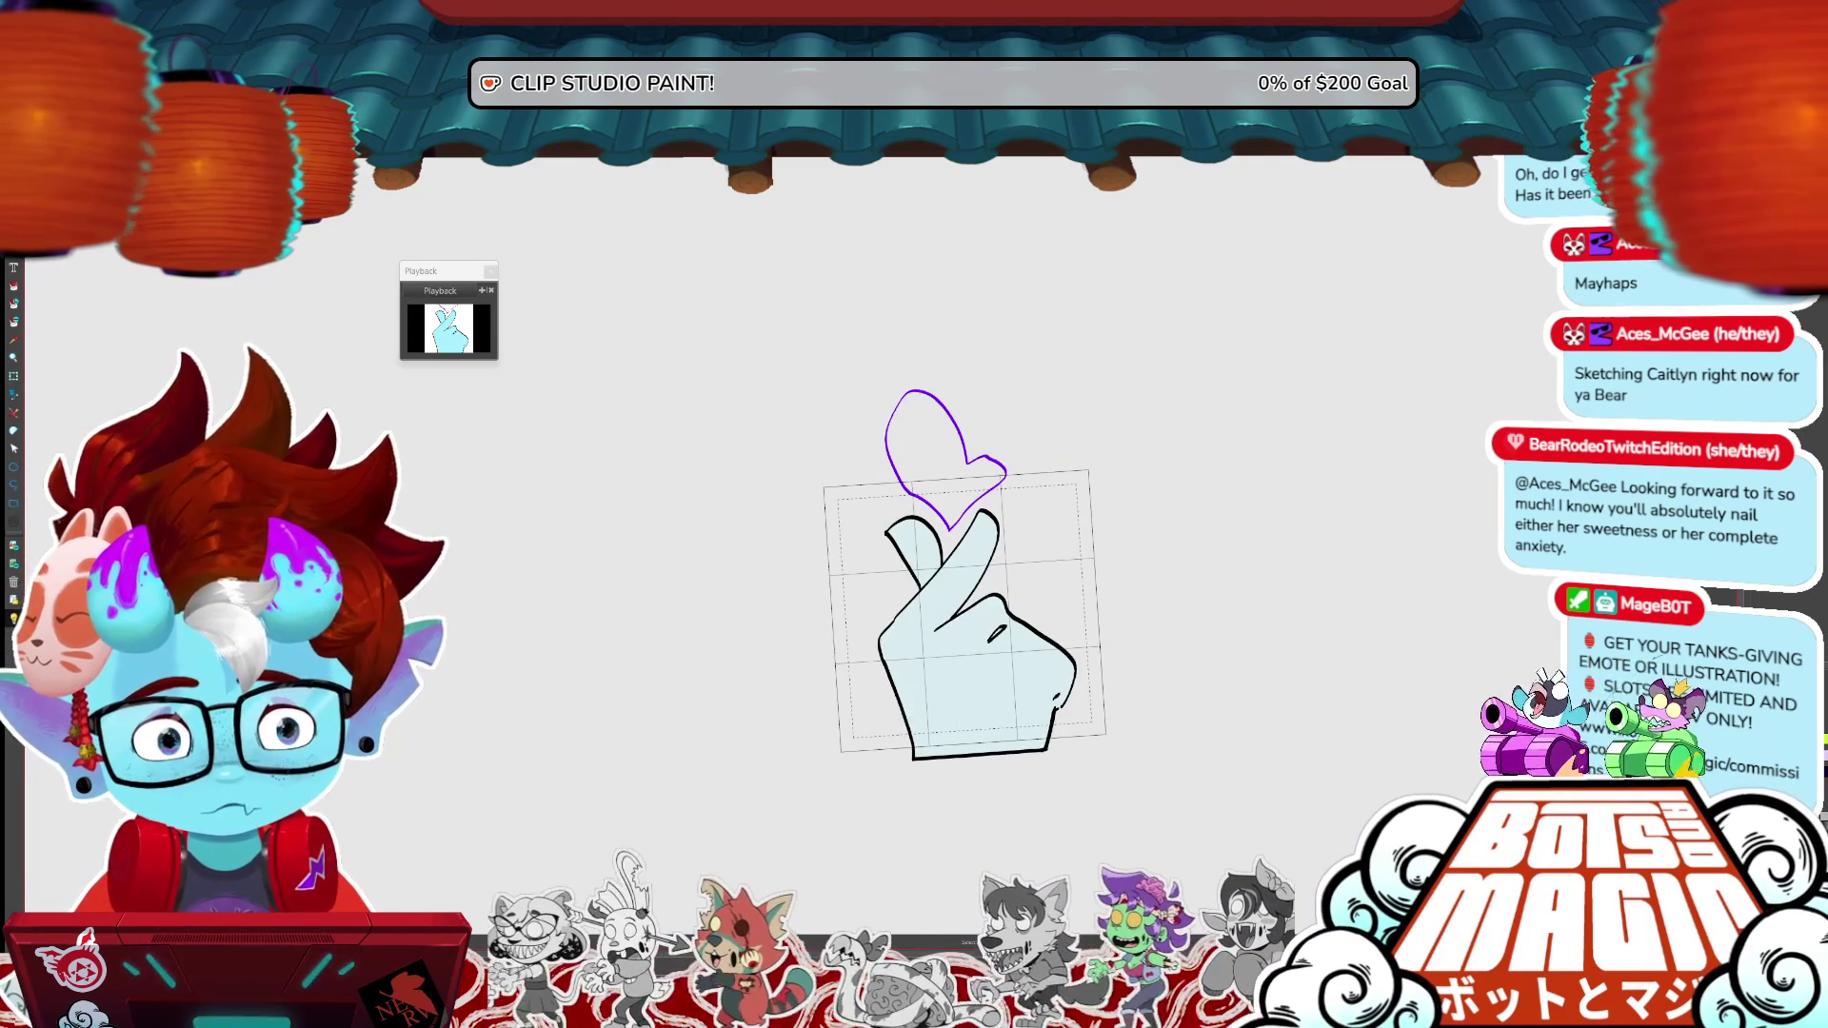
# - Fill the heart light purple, comparing it against the earlier sparkle version
pyautogui.hotkey('ctrl', 'z')
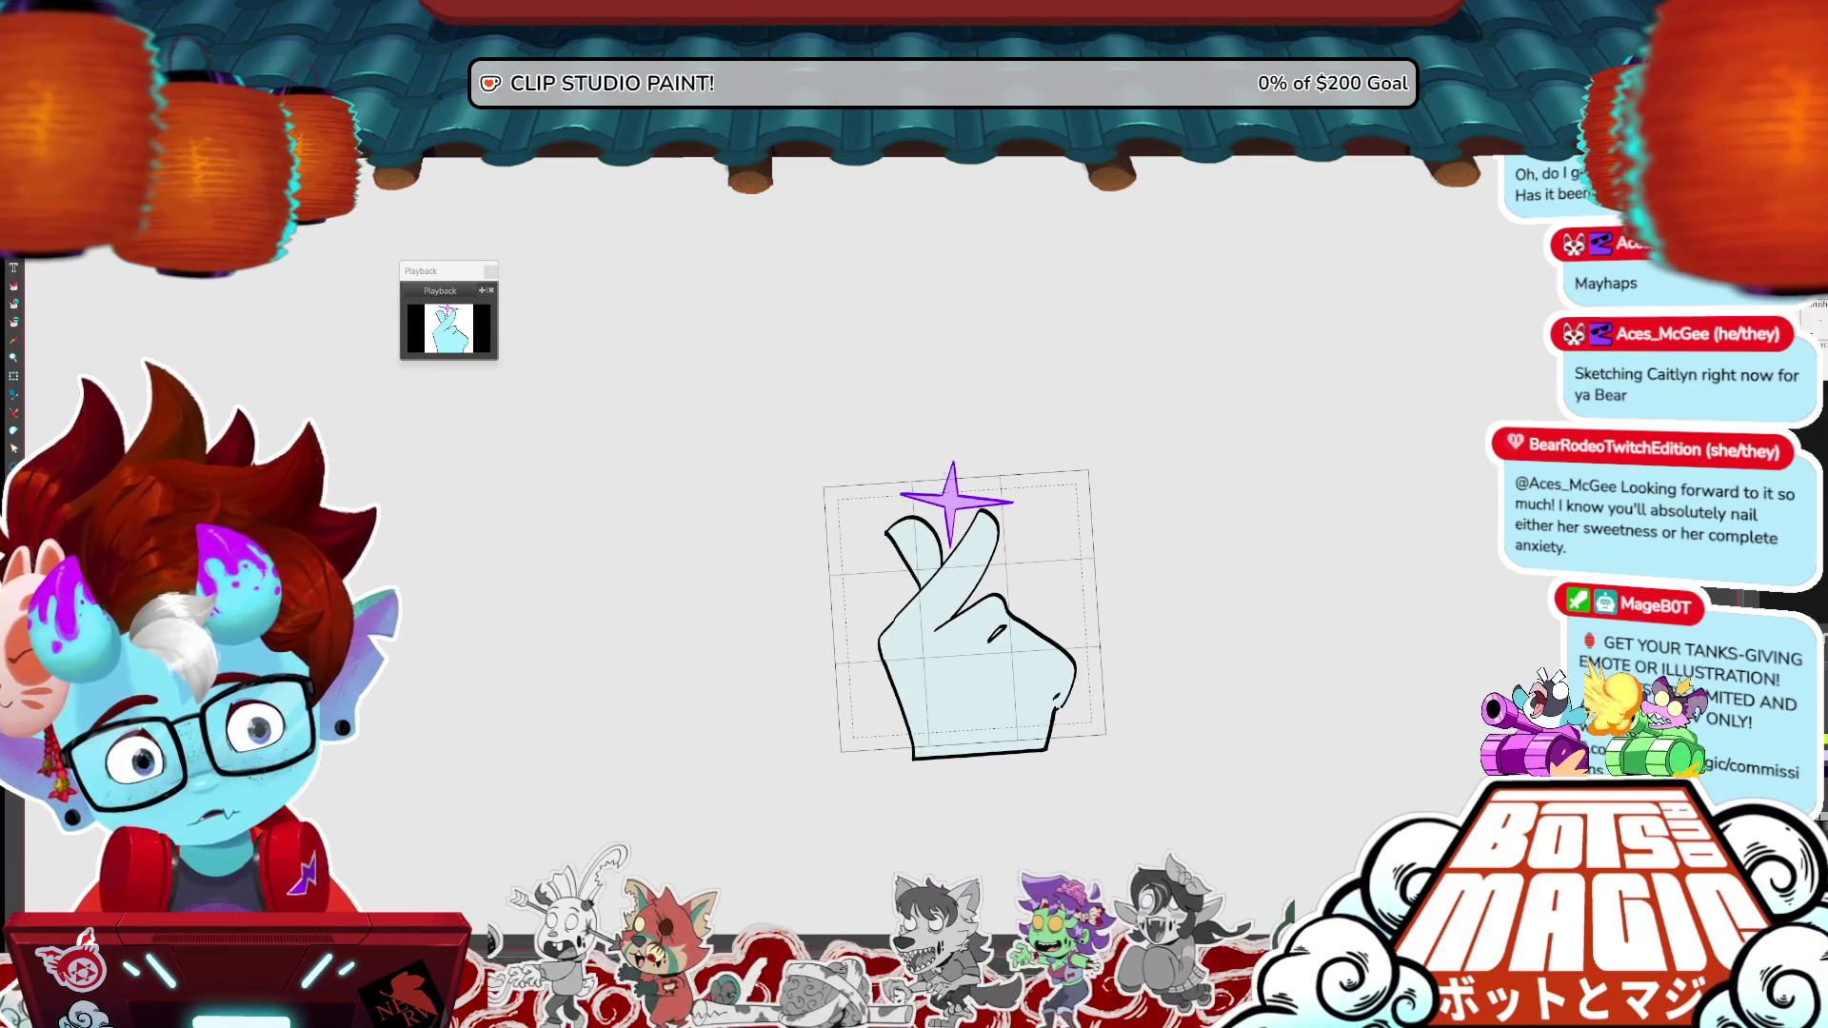
pyautogui.hotkey('ctrl', 'y')
pyautogui.hotkey('ctrl', 'z')
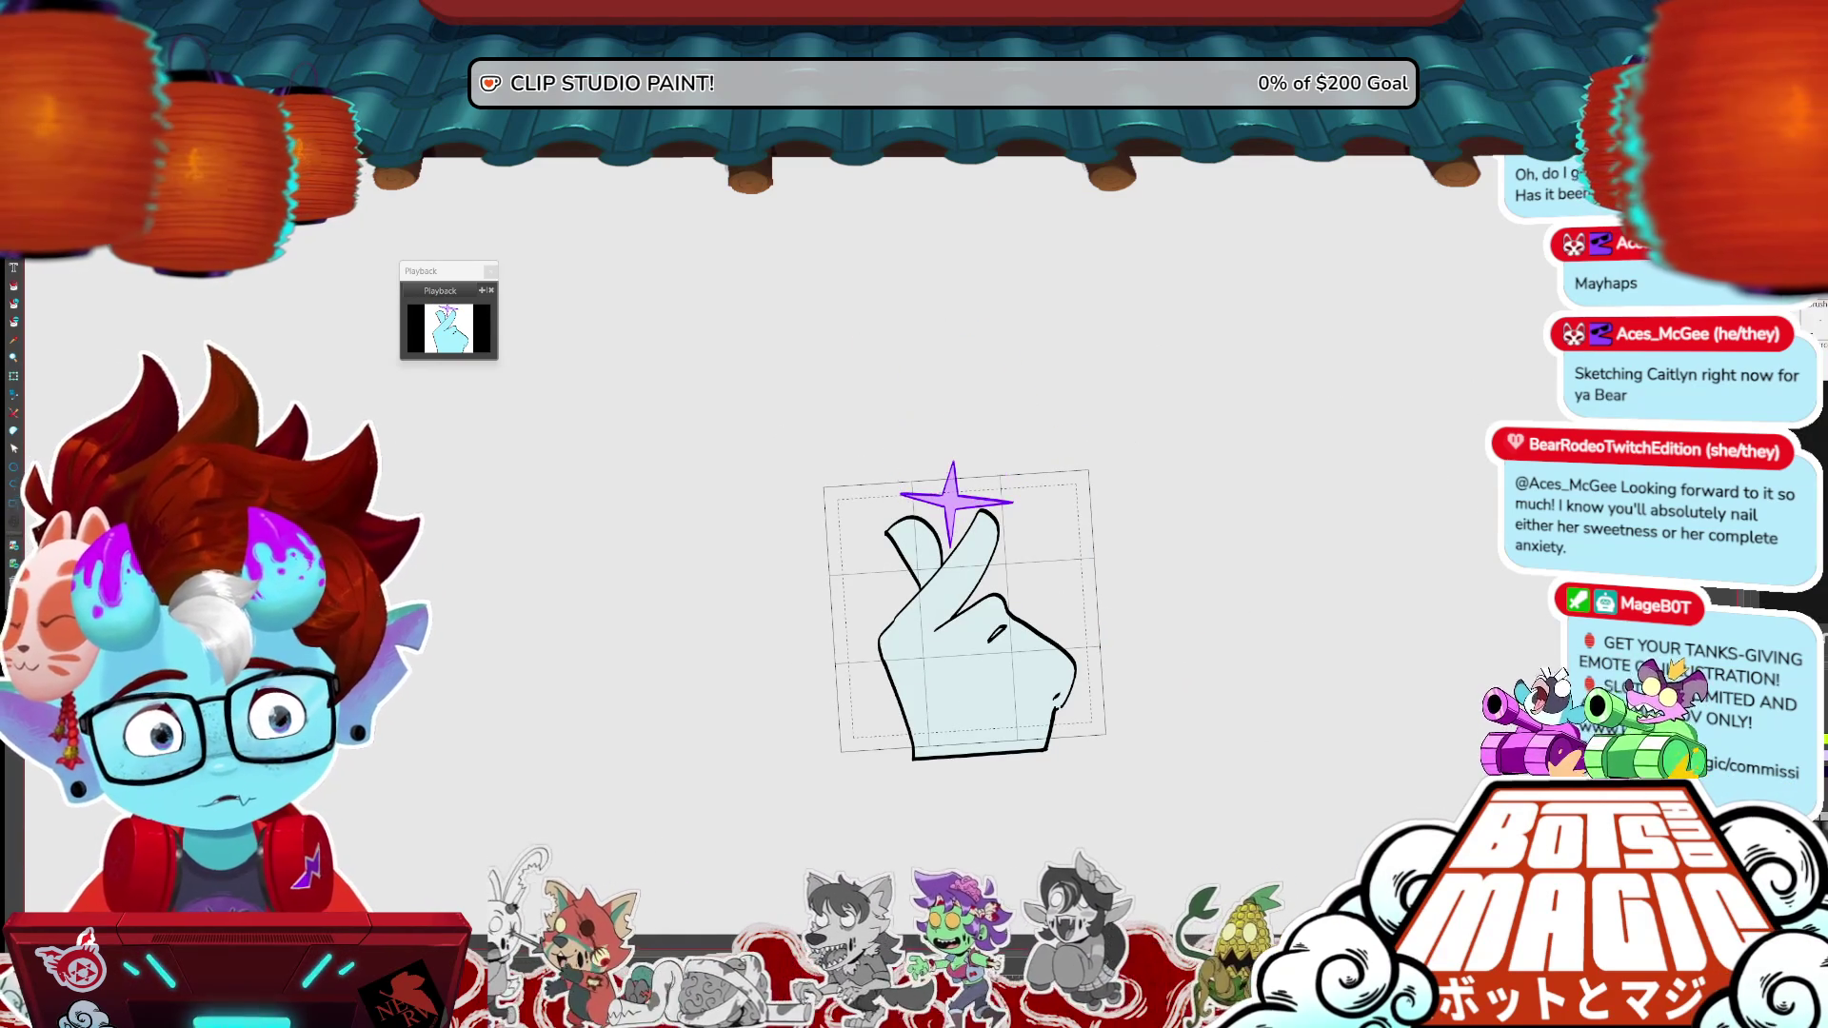
pyautogui.hotkey('ctrl', 'y')
pyautogui.click(967, 467)
pyautogui.hotkey('ctrl', 'z')
pyautogui.hotkey('ctrl', 'y')
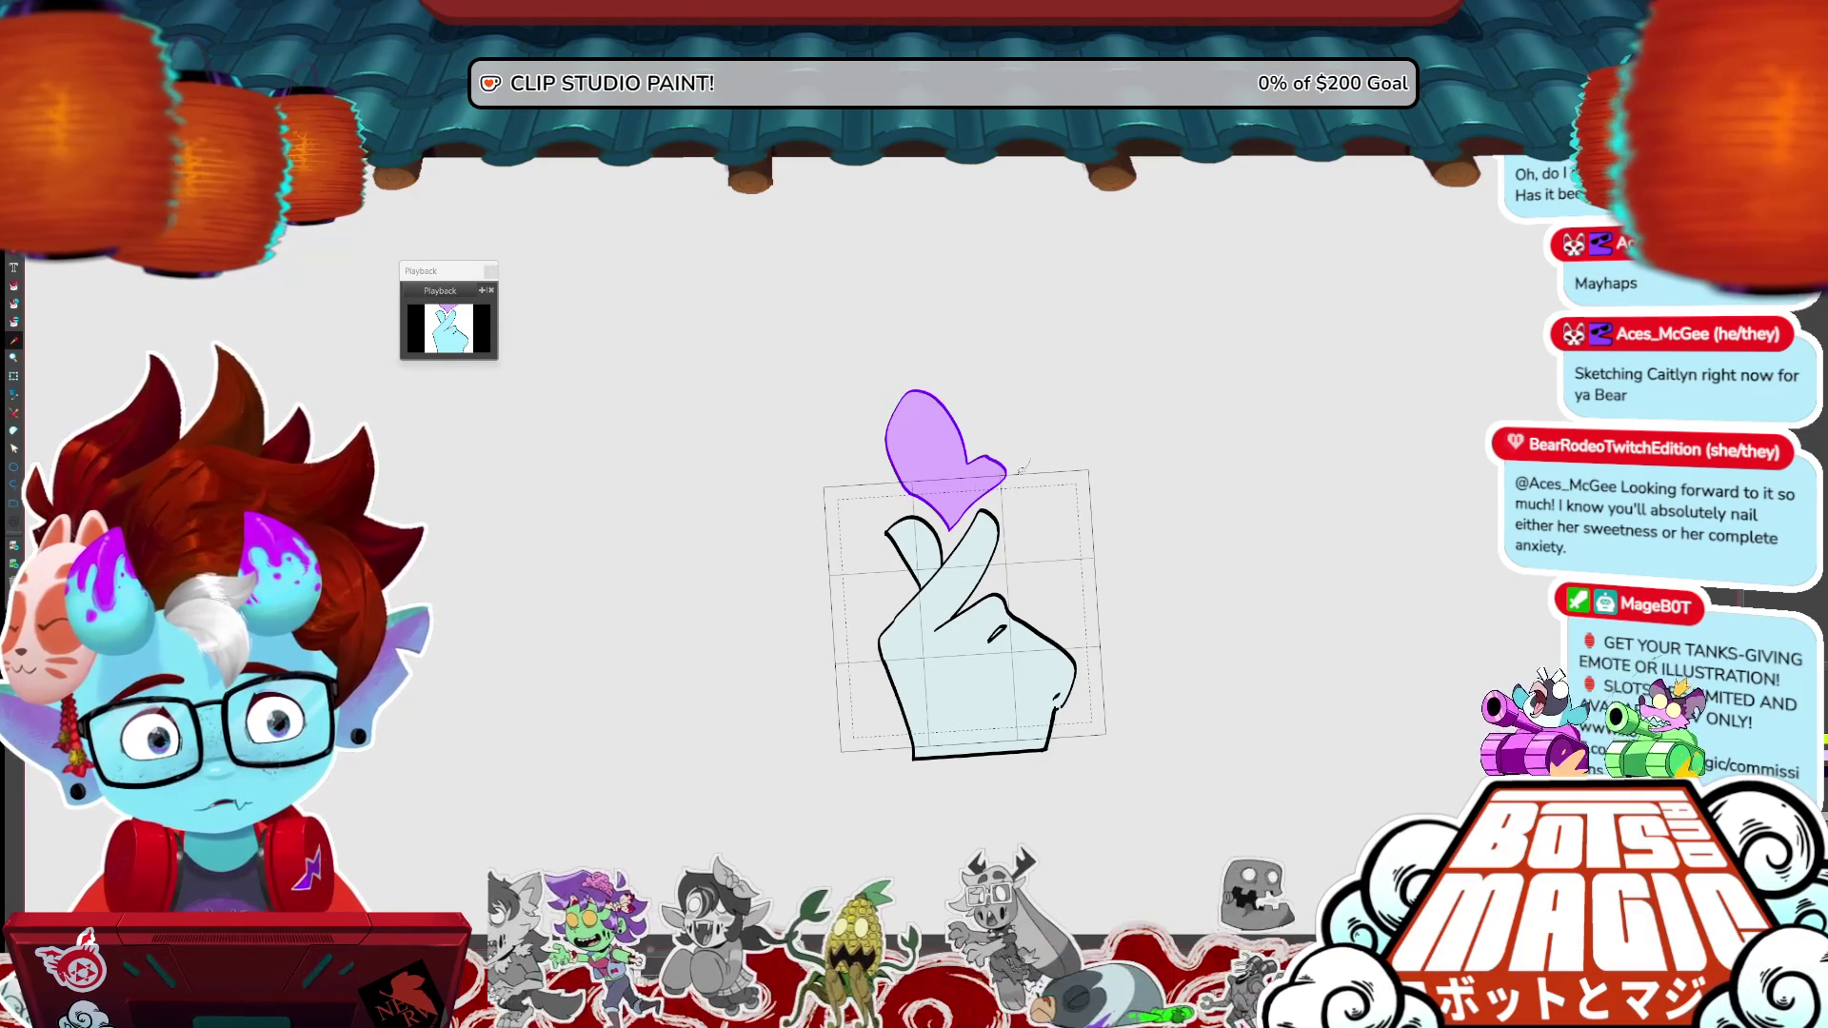
pyautogui.hotkey('ctrl', 'z')
pyautogui.hotkey('ctrl', 'z')
pyautogui.hotkey('ctrl', 'z')
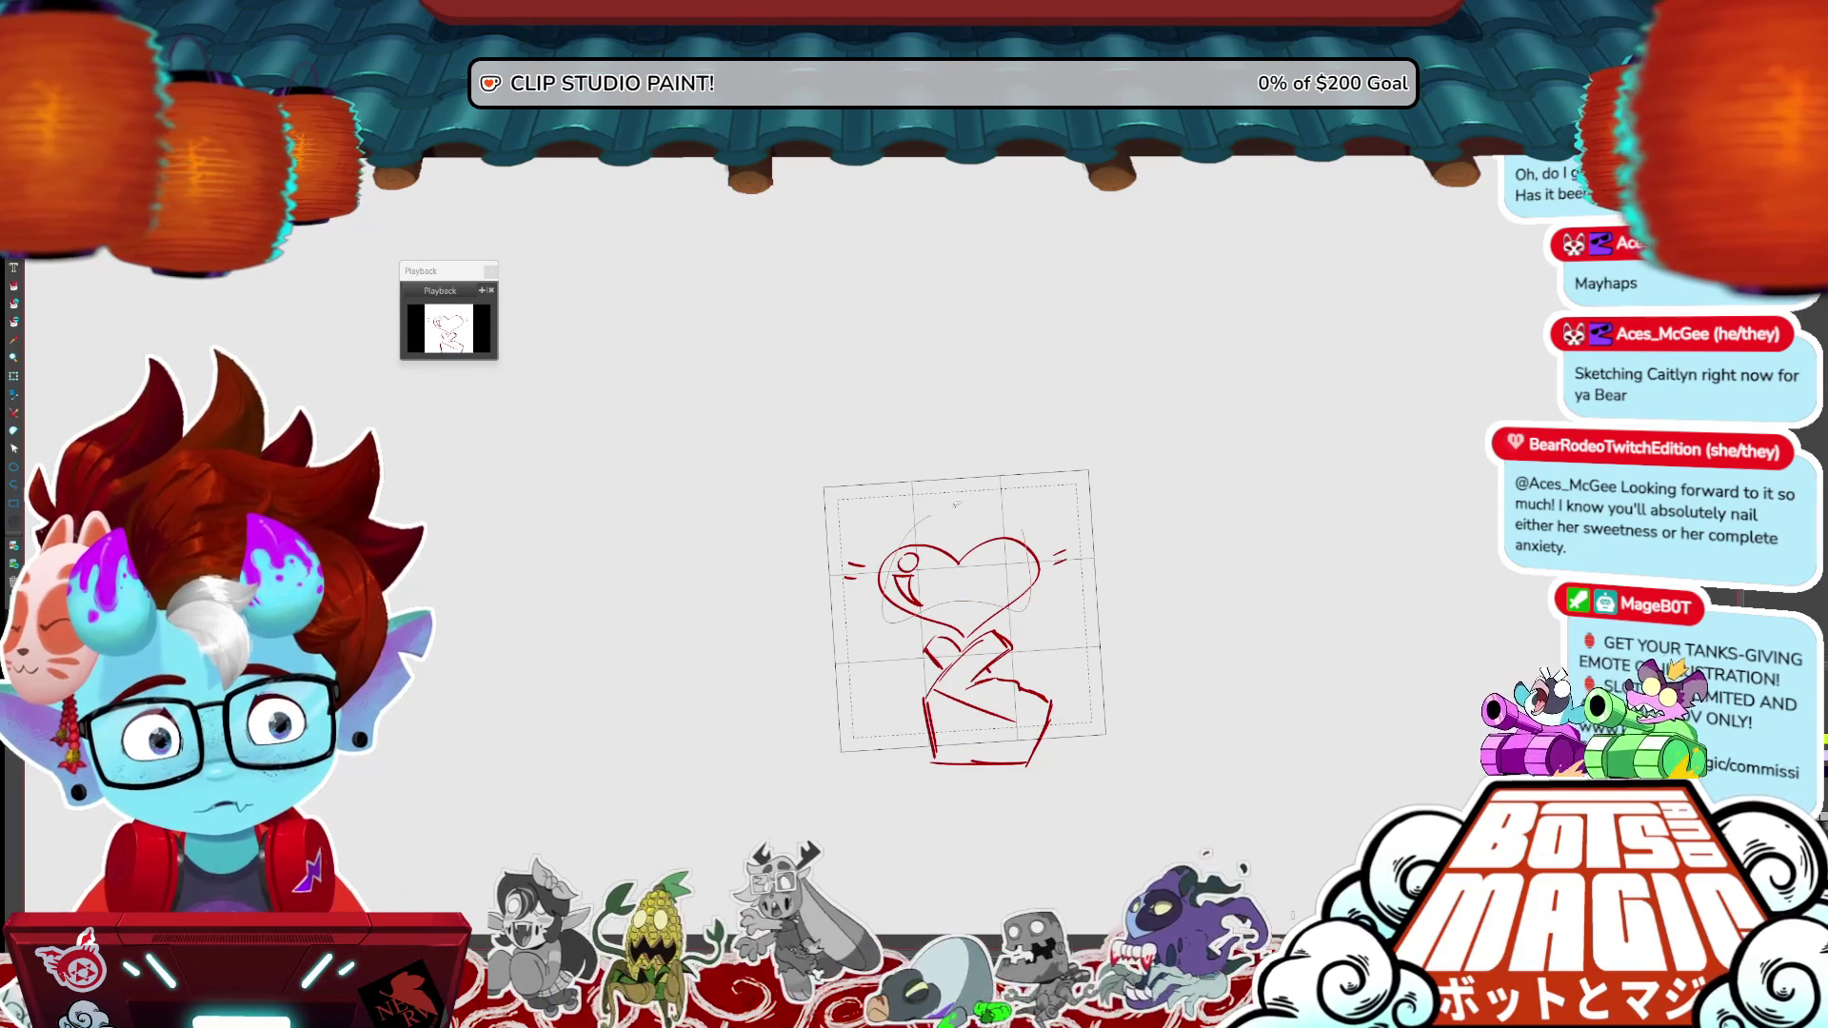
# - Return to the red heart sketch, move it above the fingers and enlarge it up-left
pyautogui.hotkey('ctrl', 'z')
pyautogui.hotkey('ctrl', 'y')
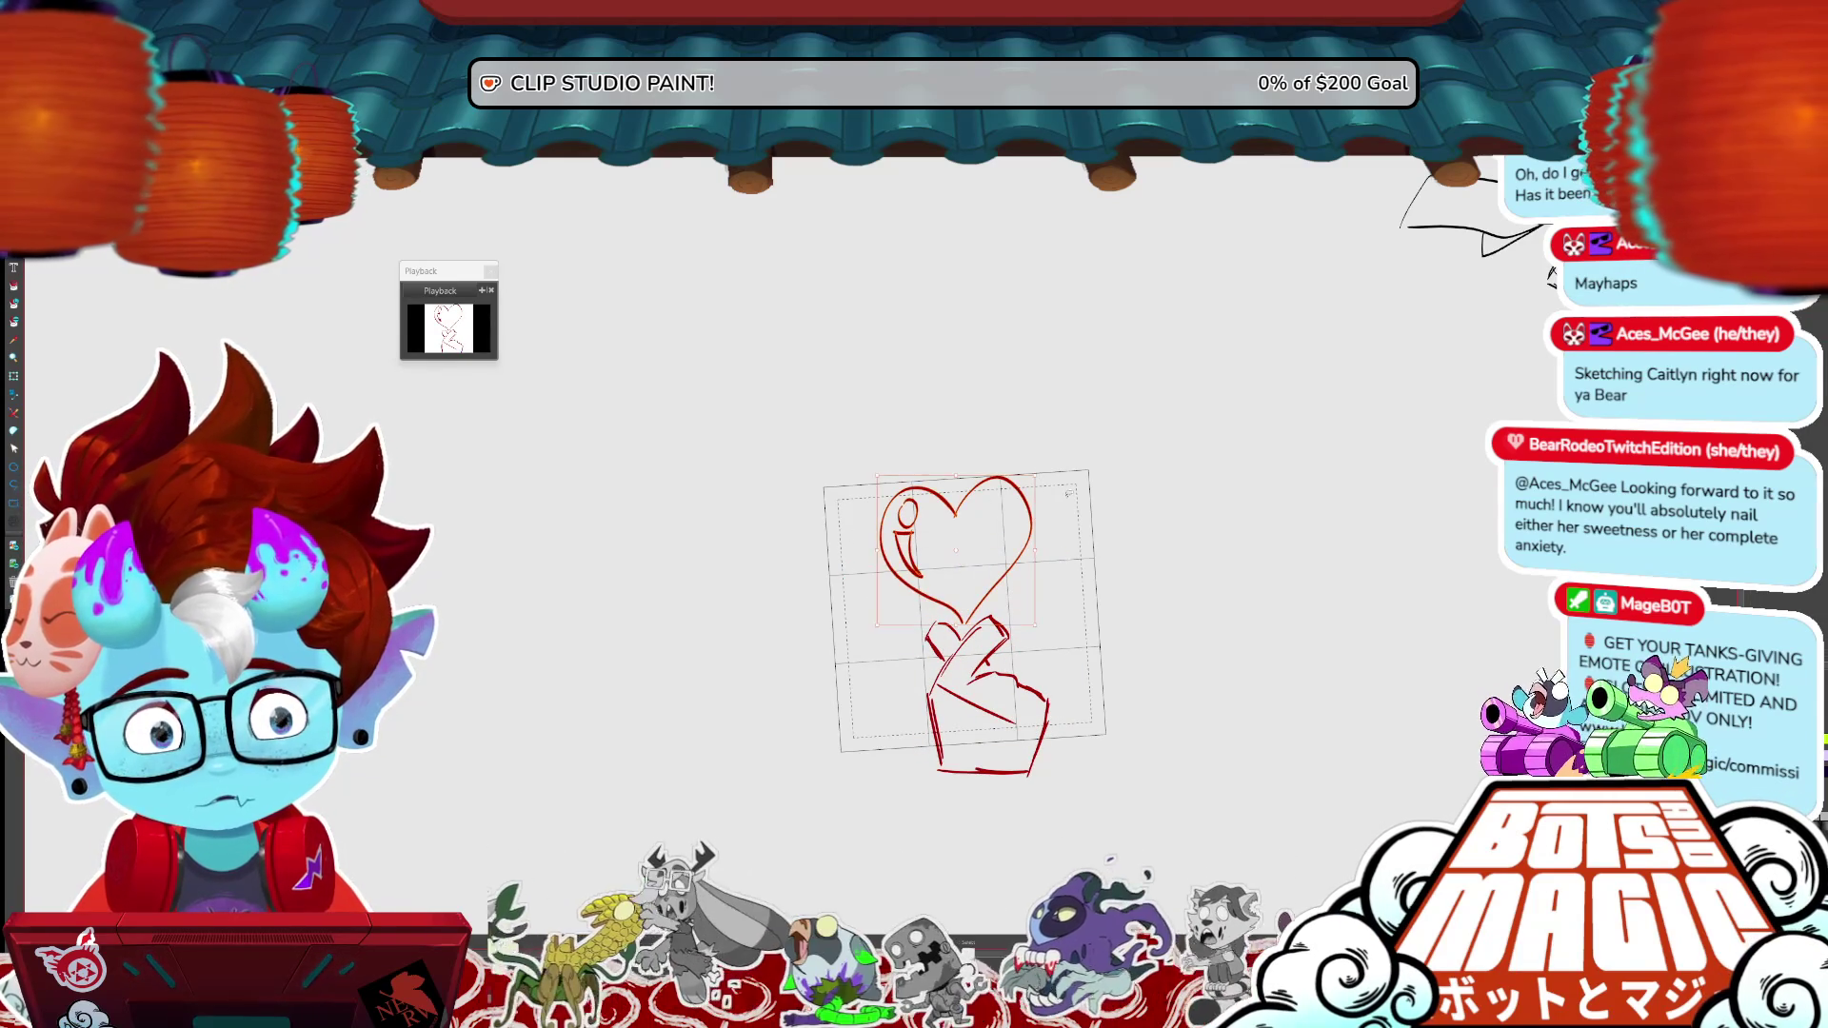
pyautogui.hotkey('ctrl', 'y')
pyautogui.hotkey('ctrl', 'y')
pyautogui.hotkey('ctrl', 'y')
pyautogui.hotkey('ctrl', 'z')
pyautogui.hotkey('ctrl', 'z')
pyautogui.moveTo(1017, 561)
pyautogui.mouseDown()
pyautogui.moveTo(992, 429)
pyautogui.moveTo(1008, 457)
pyautogui.mouseUp()
pyautogui.moveTo(1034, 367); pyautogui.dragTo(1021, 348)
# - Stretch the heart's left stroke slightly right and remove the red mark inside the heart
pyautogui.click(941, 515)
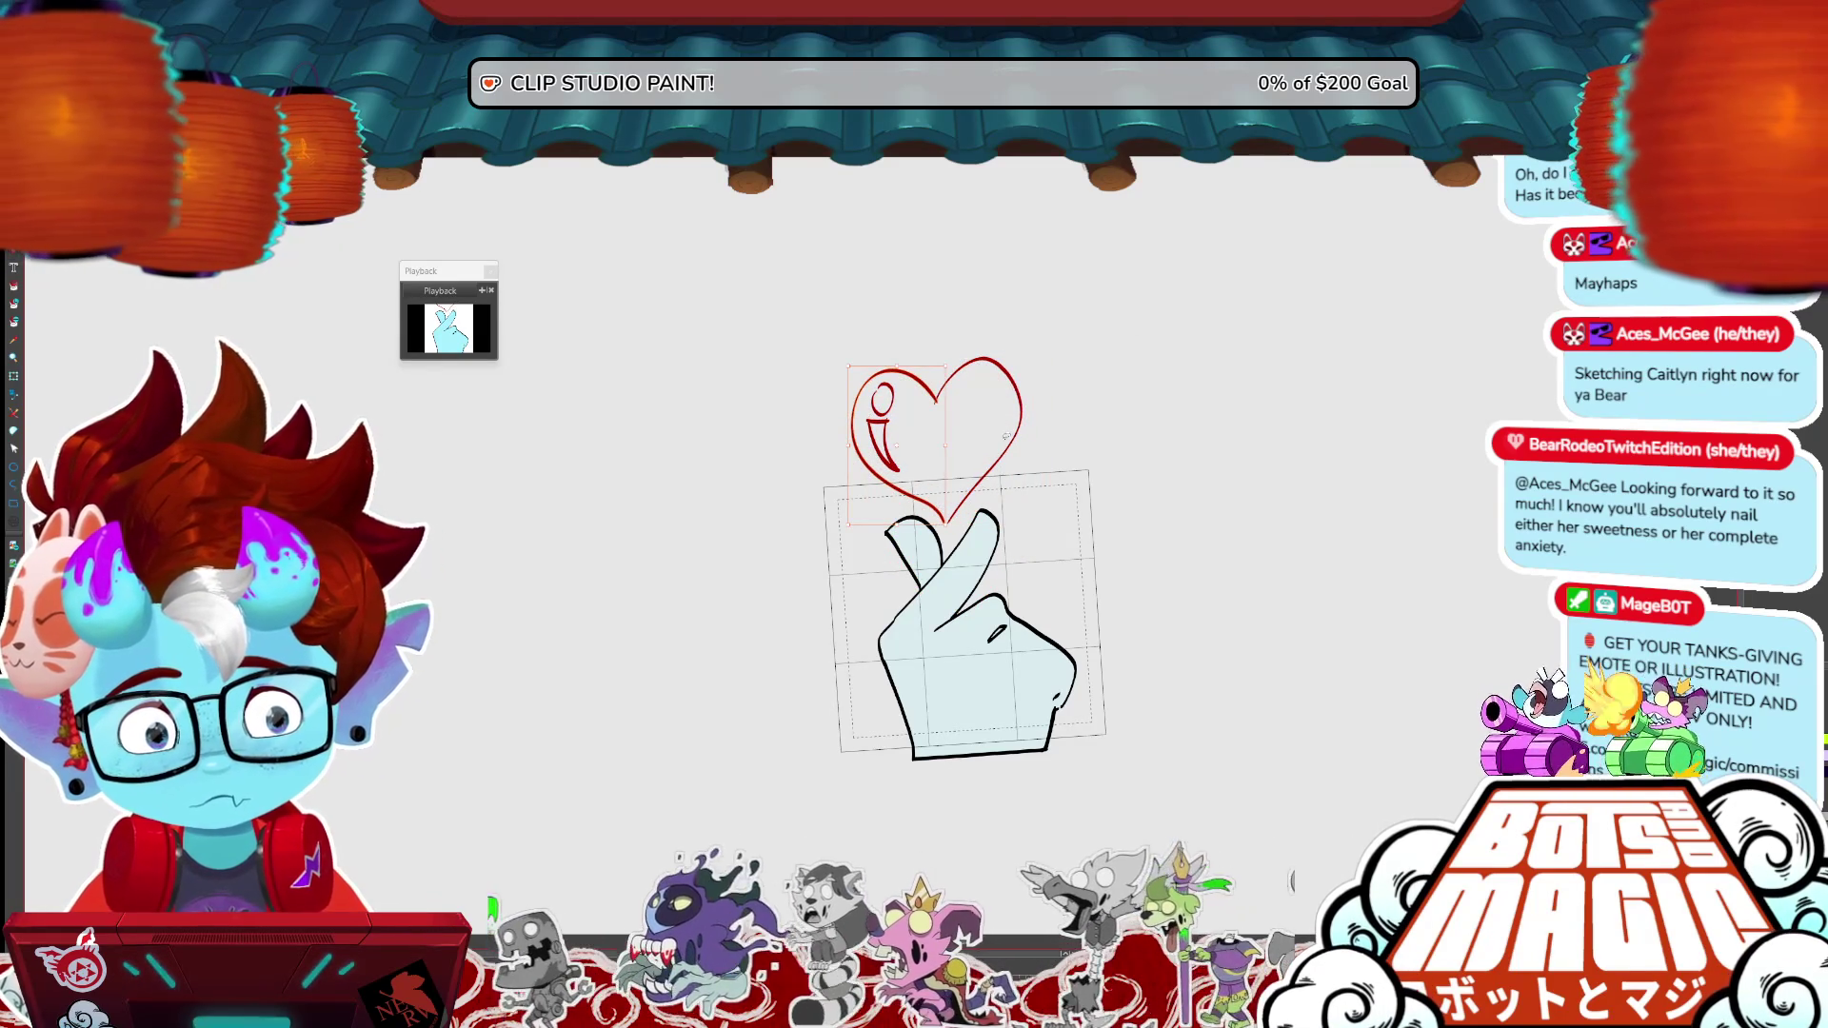
pyautogui.hotkey('ctrl', '+')
pyautogui.moveTo(1121, 551); pyautogui.dragTo(798, 604)
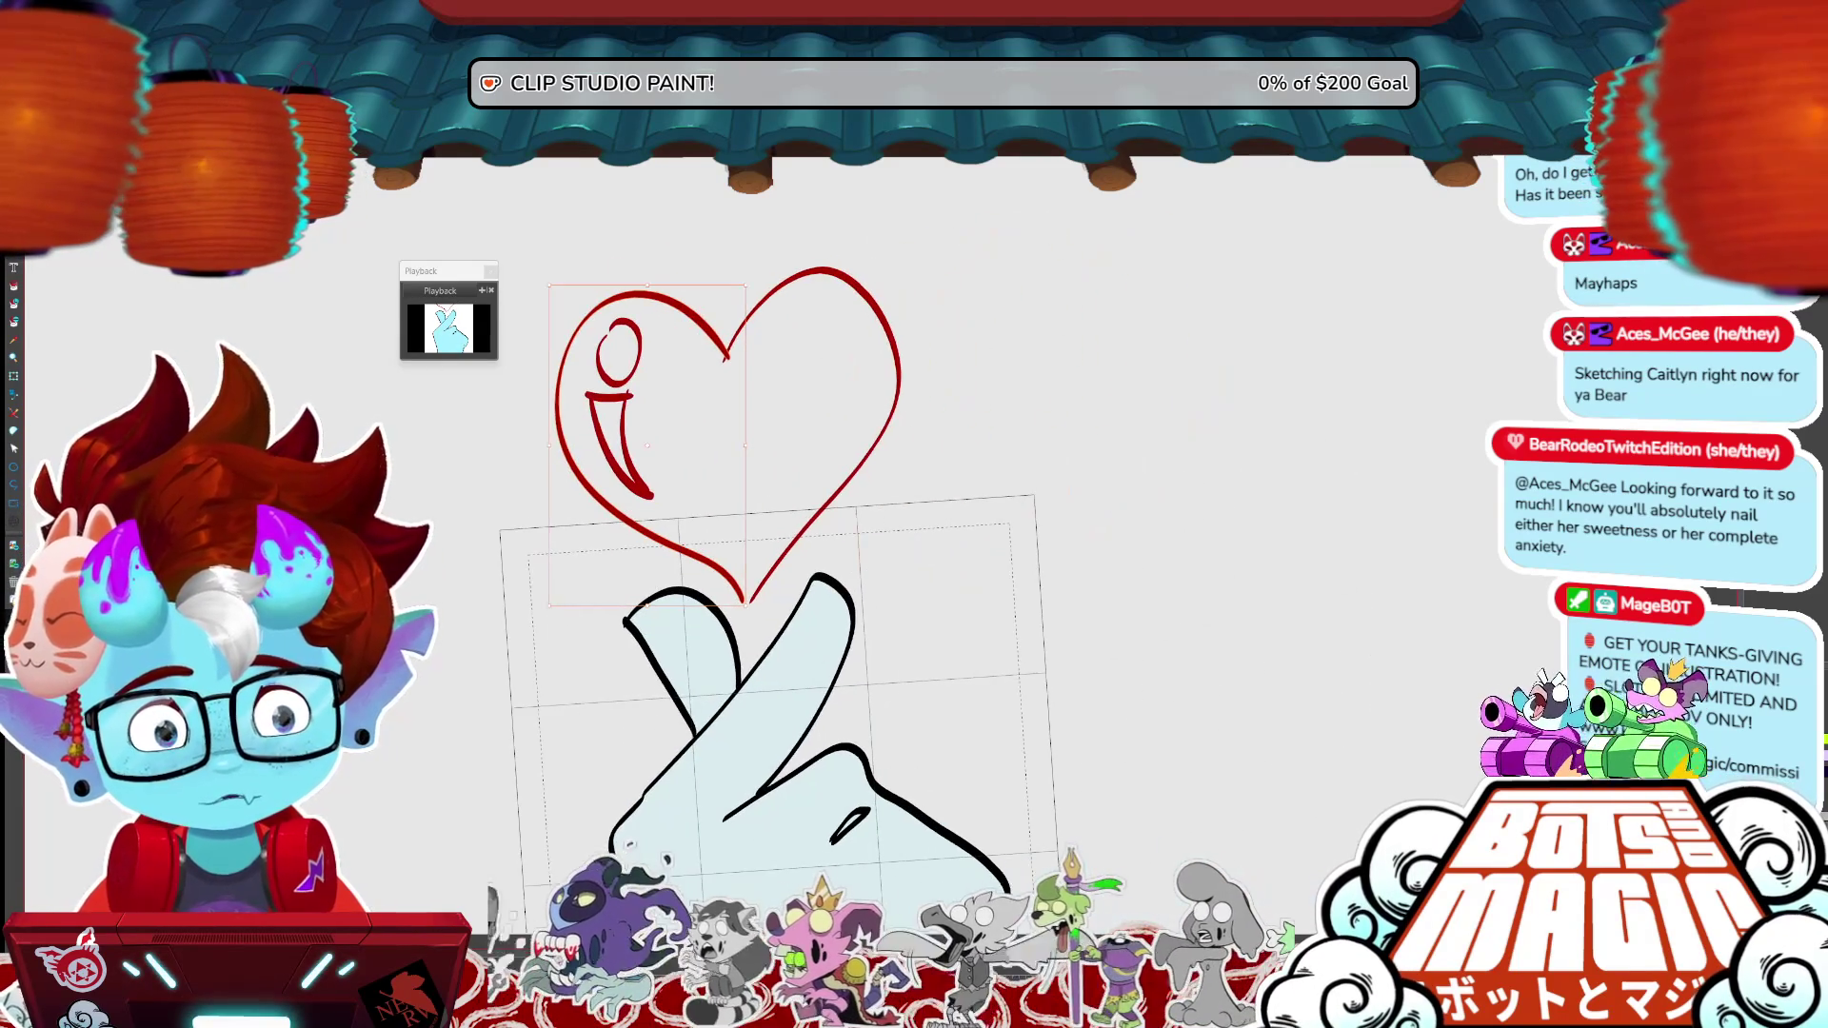
pyautogui.moveTo(745, 445); pyautogui.dragTo(753, 446)
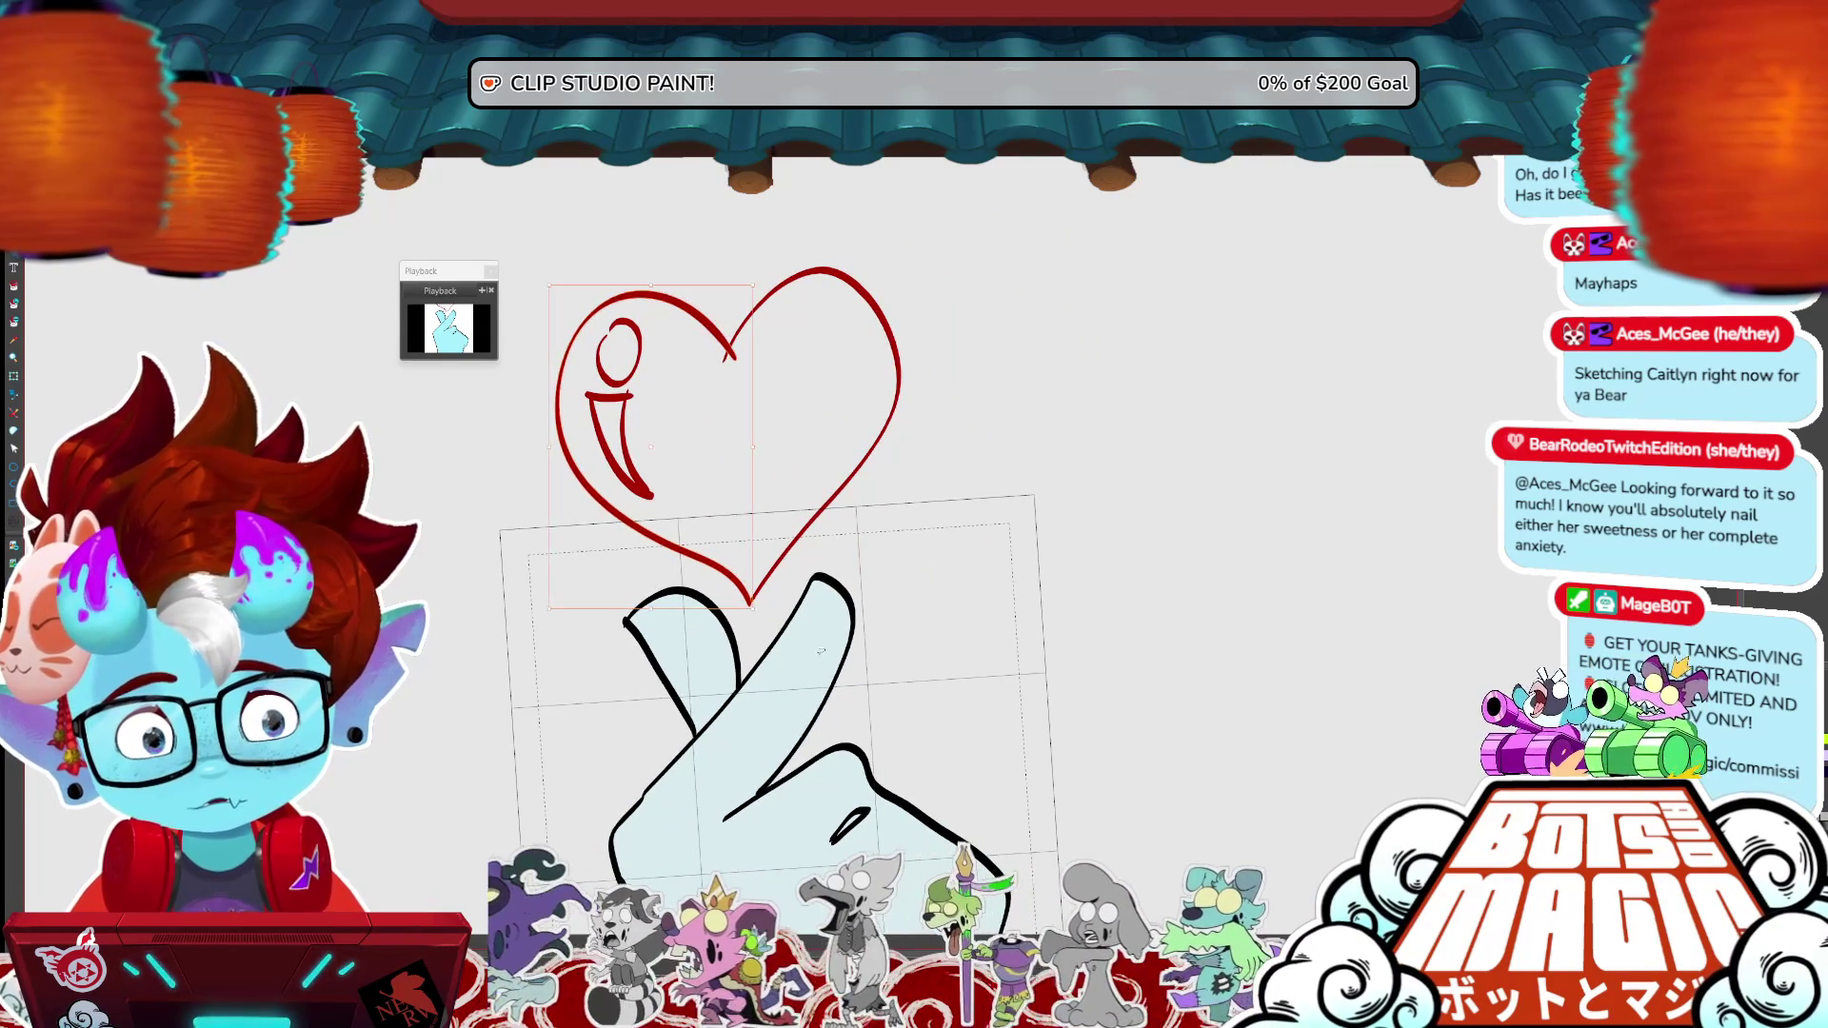
pyautogui.hotkey('ctrl', 'z')
pyautogui.hotkey('ctrl', 'z')
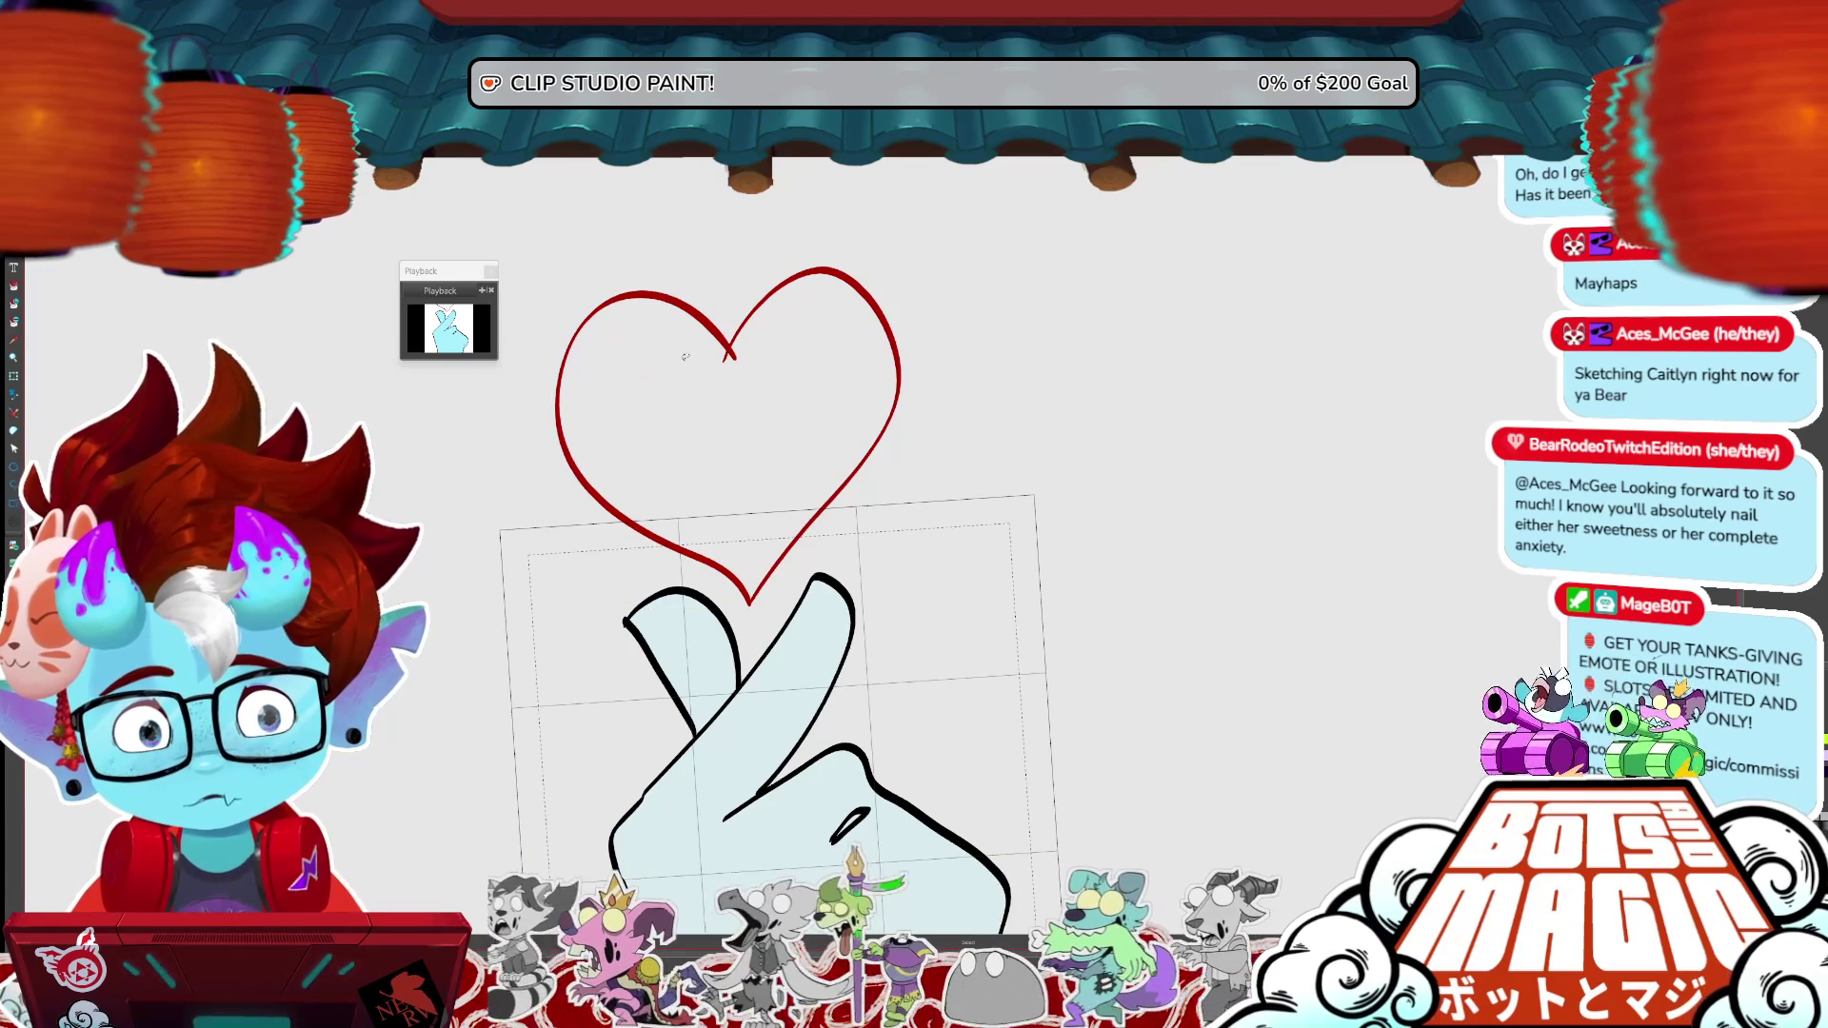
# - Select the whole heart, recolour its outline purple and fill it light purple
pyautogui.click(859, 436)
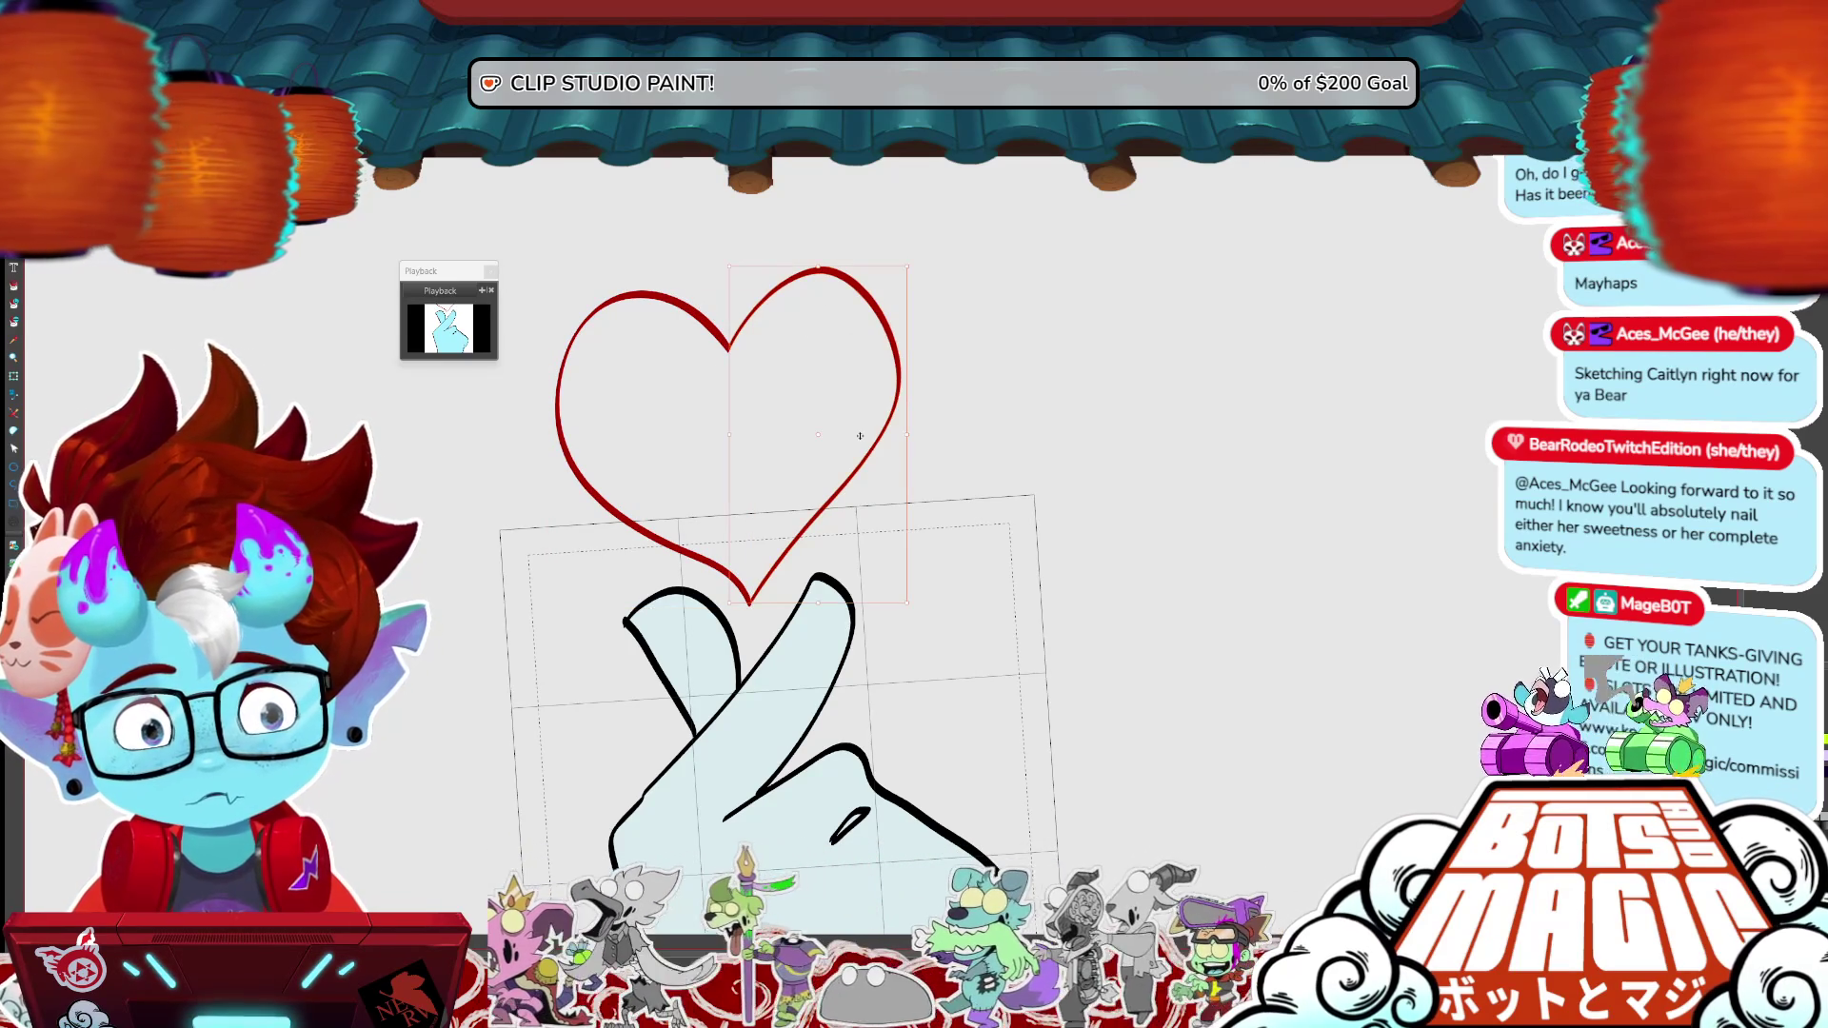
pyautogui.keyDown('shift'); pyautogui.click(557, 440); pyautogui.keyUp('shift')
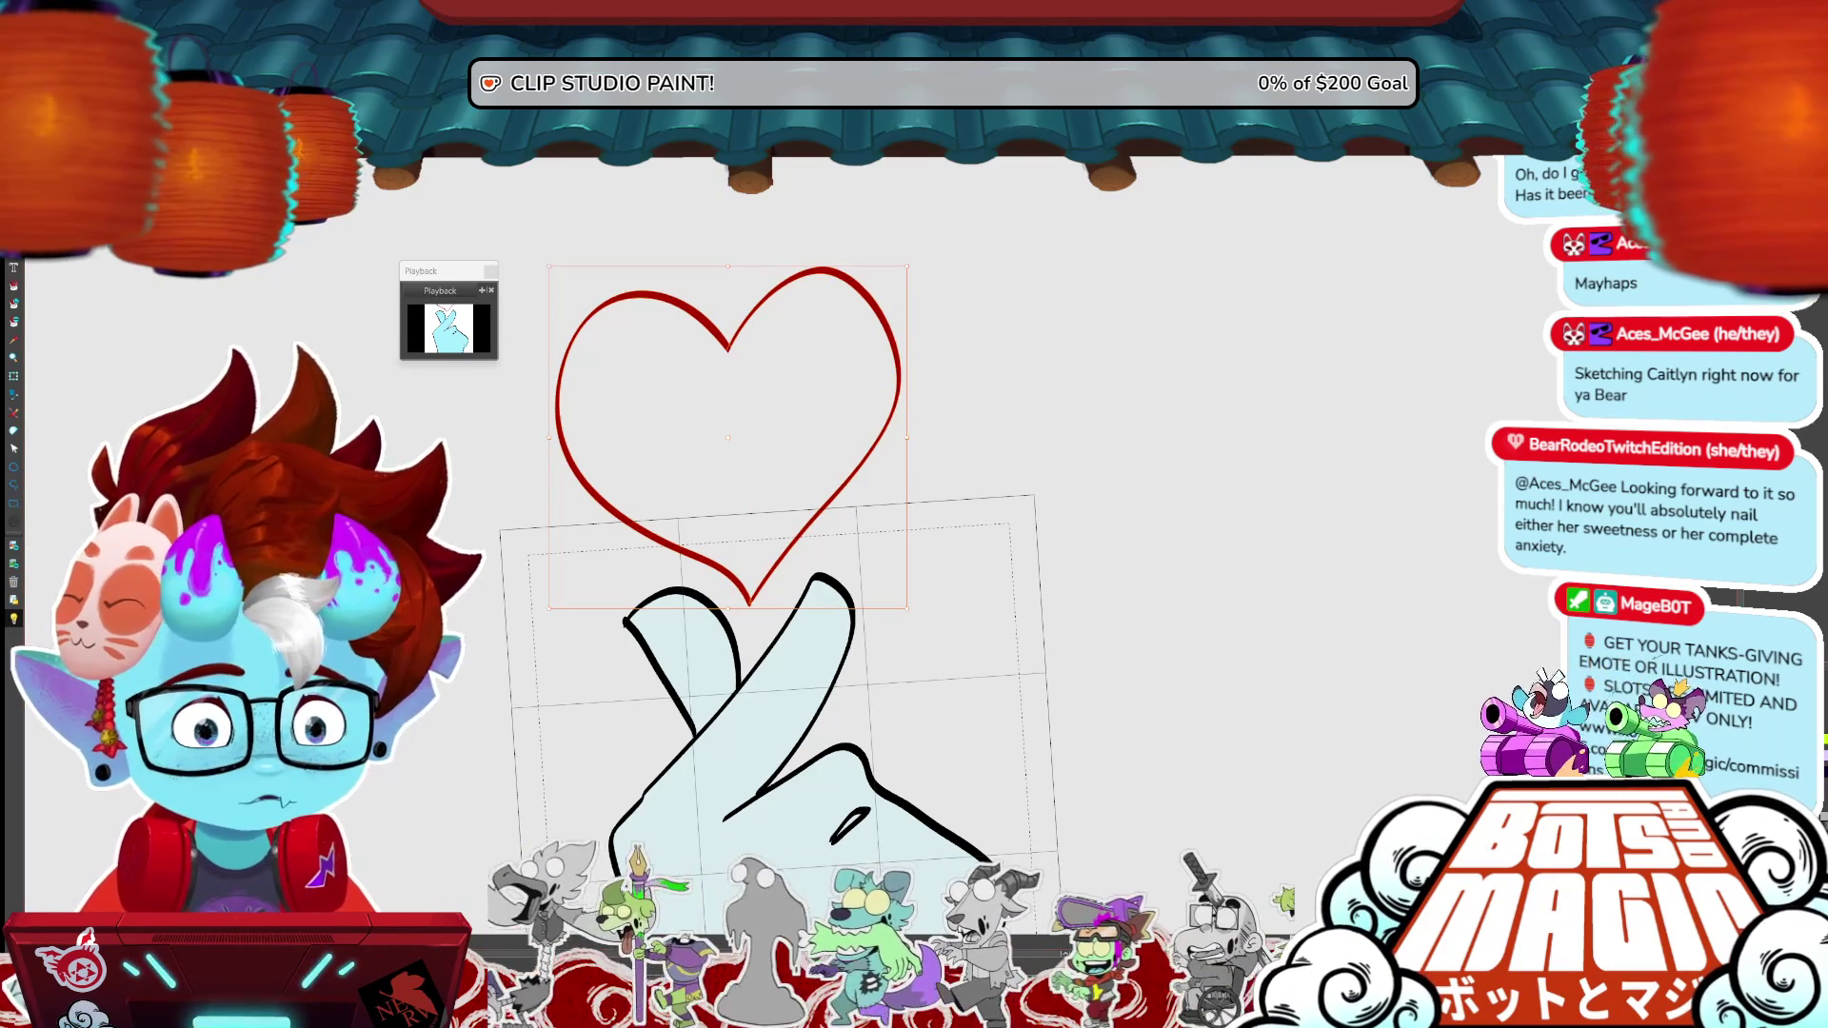
pyautogui.hotkey('ctrl', 'd')
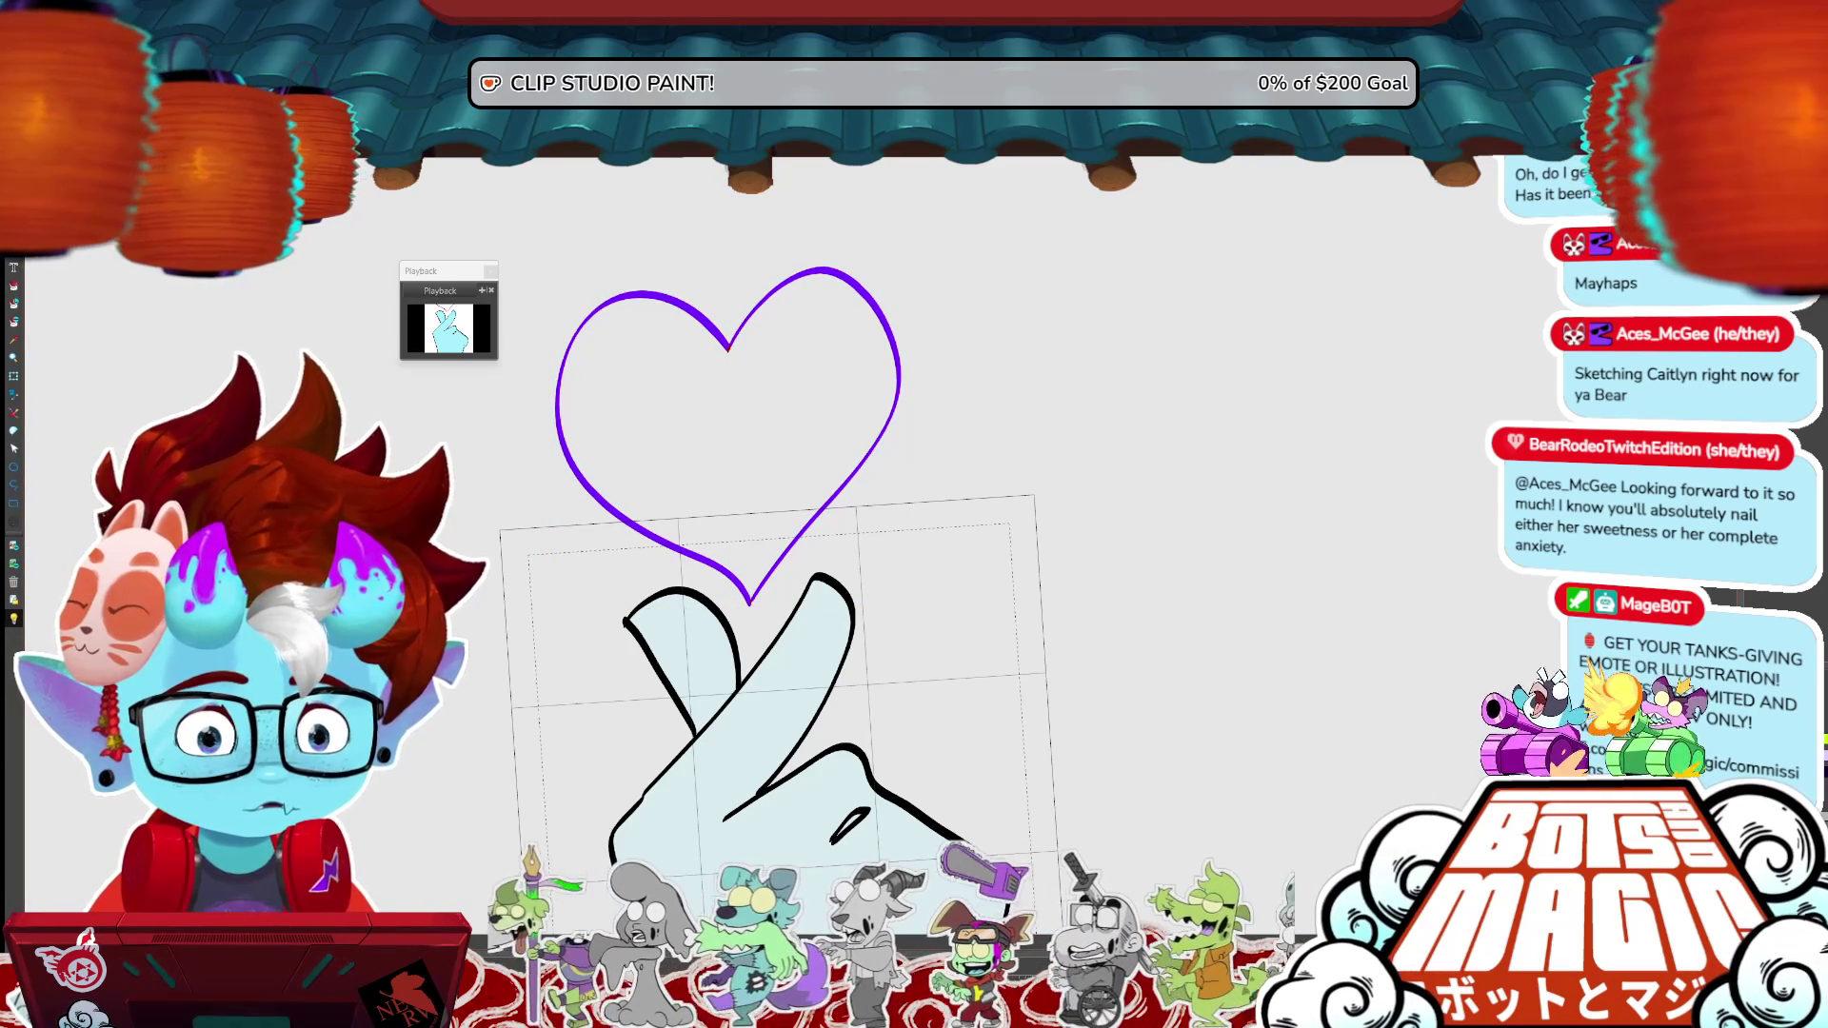
pyautogui.click(796, 414)
pyautogui.scroll(4, 796, 414)
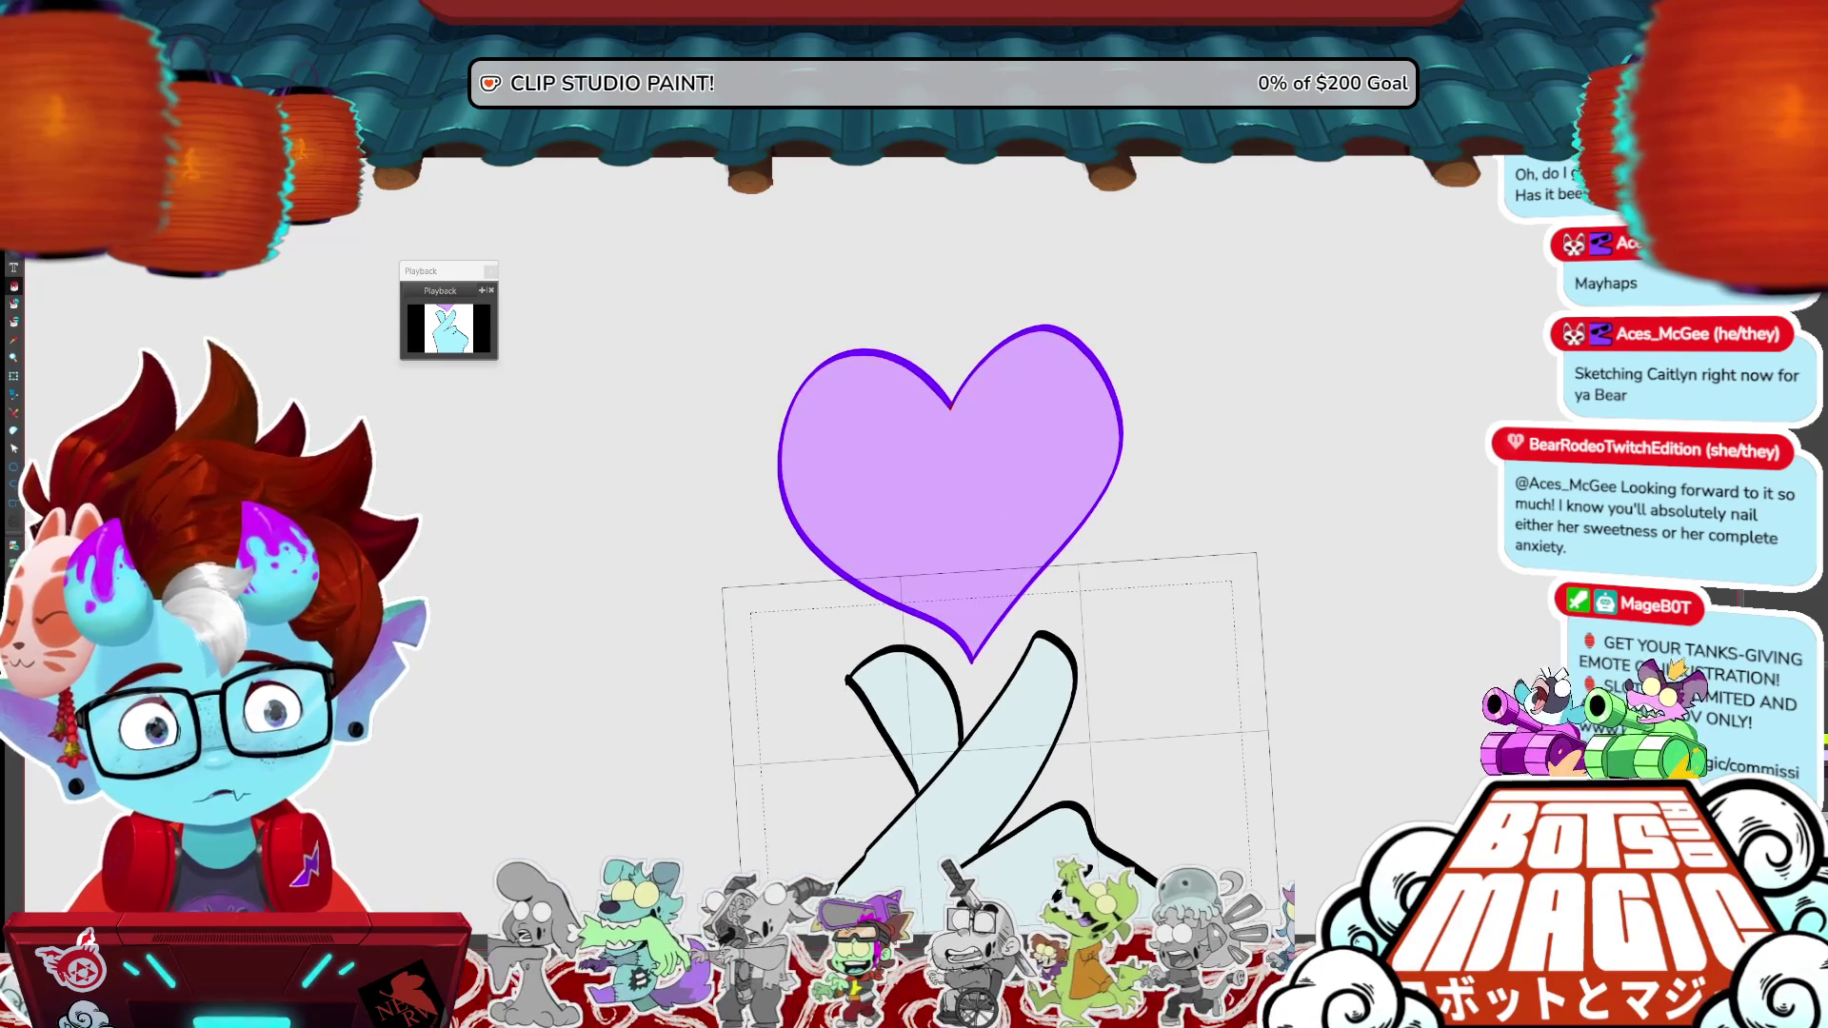
# - Paint the red speck at the heart's top cusp purple, then select the purple heart
pyautogui.click(1026, 389)
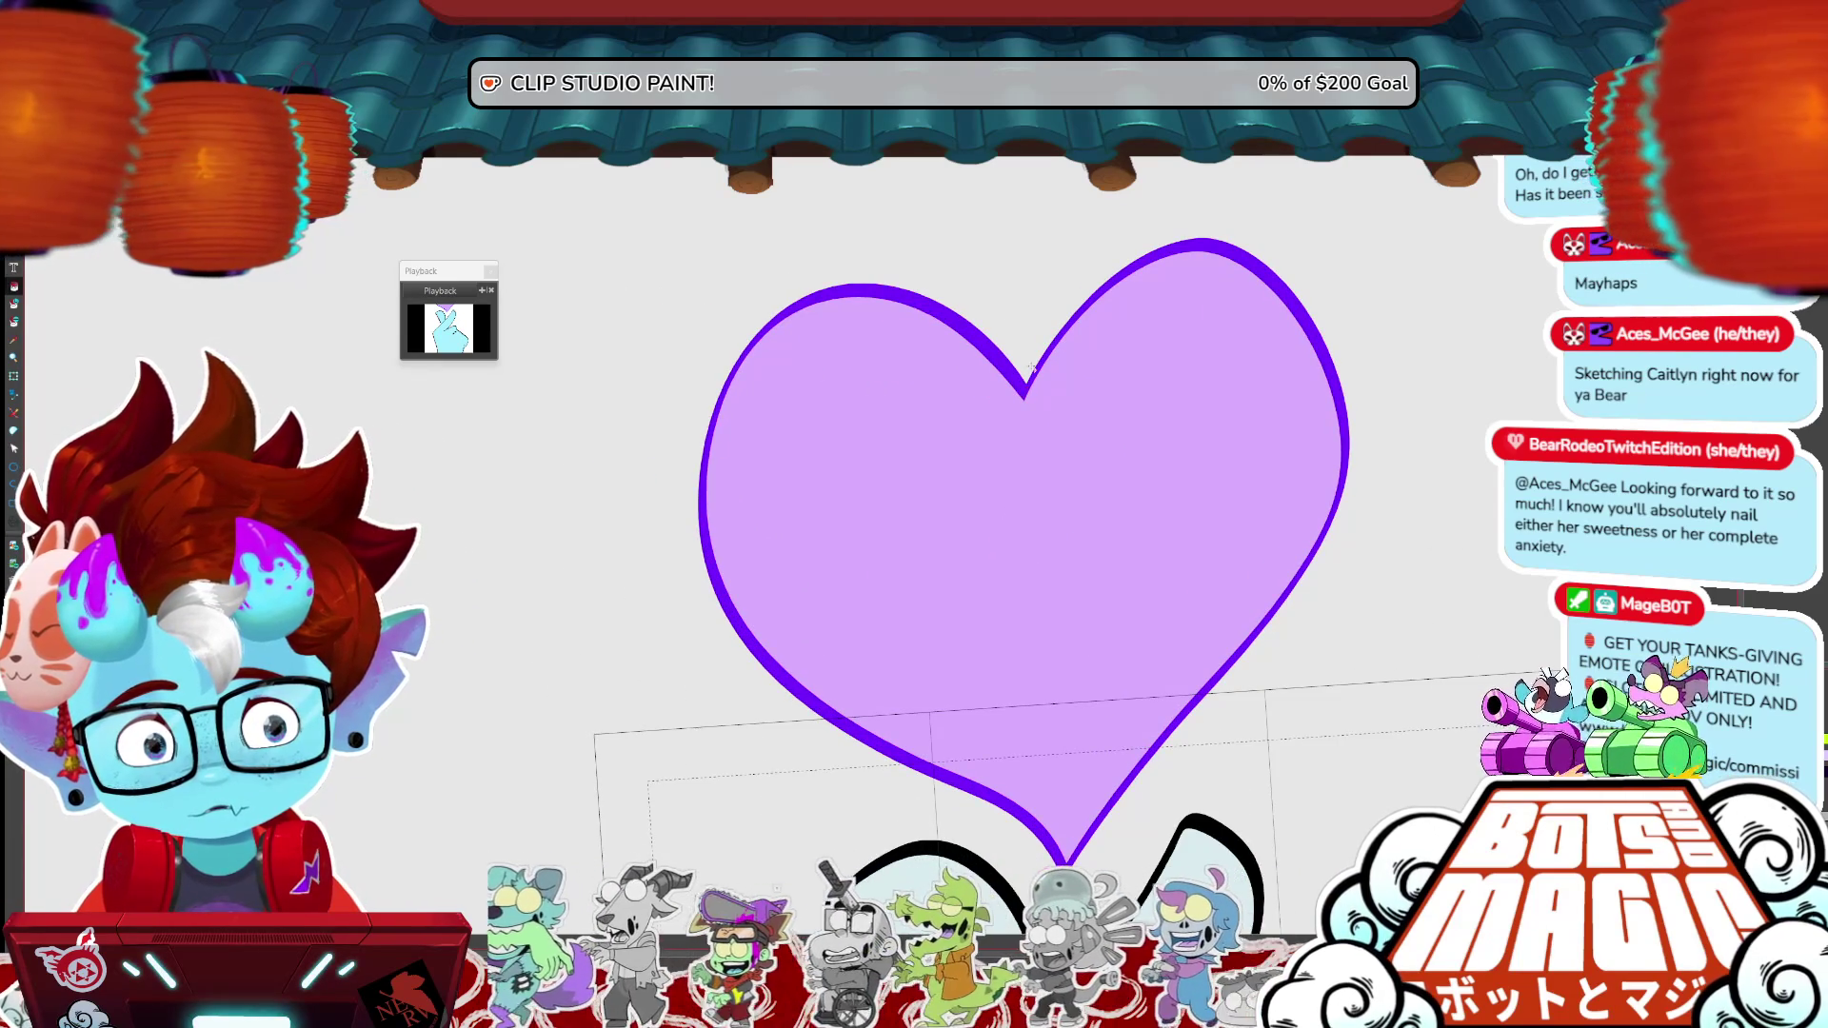
pyautogui.scroll(-4, 1030, 368)
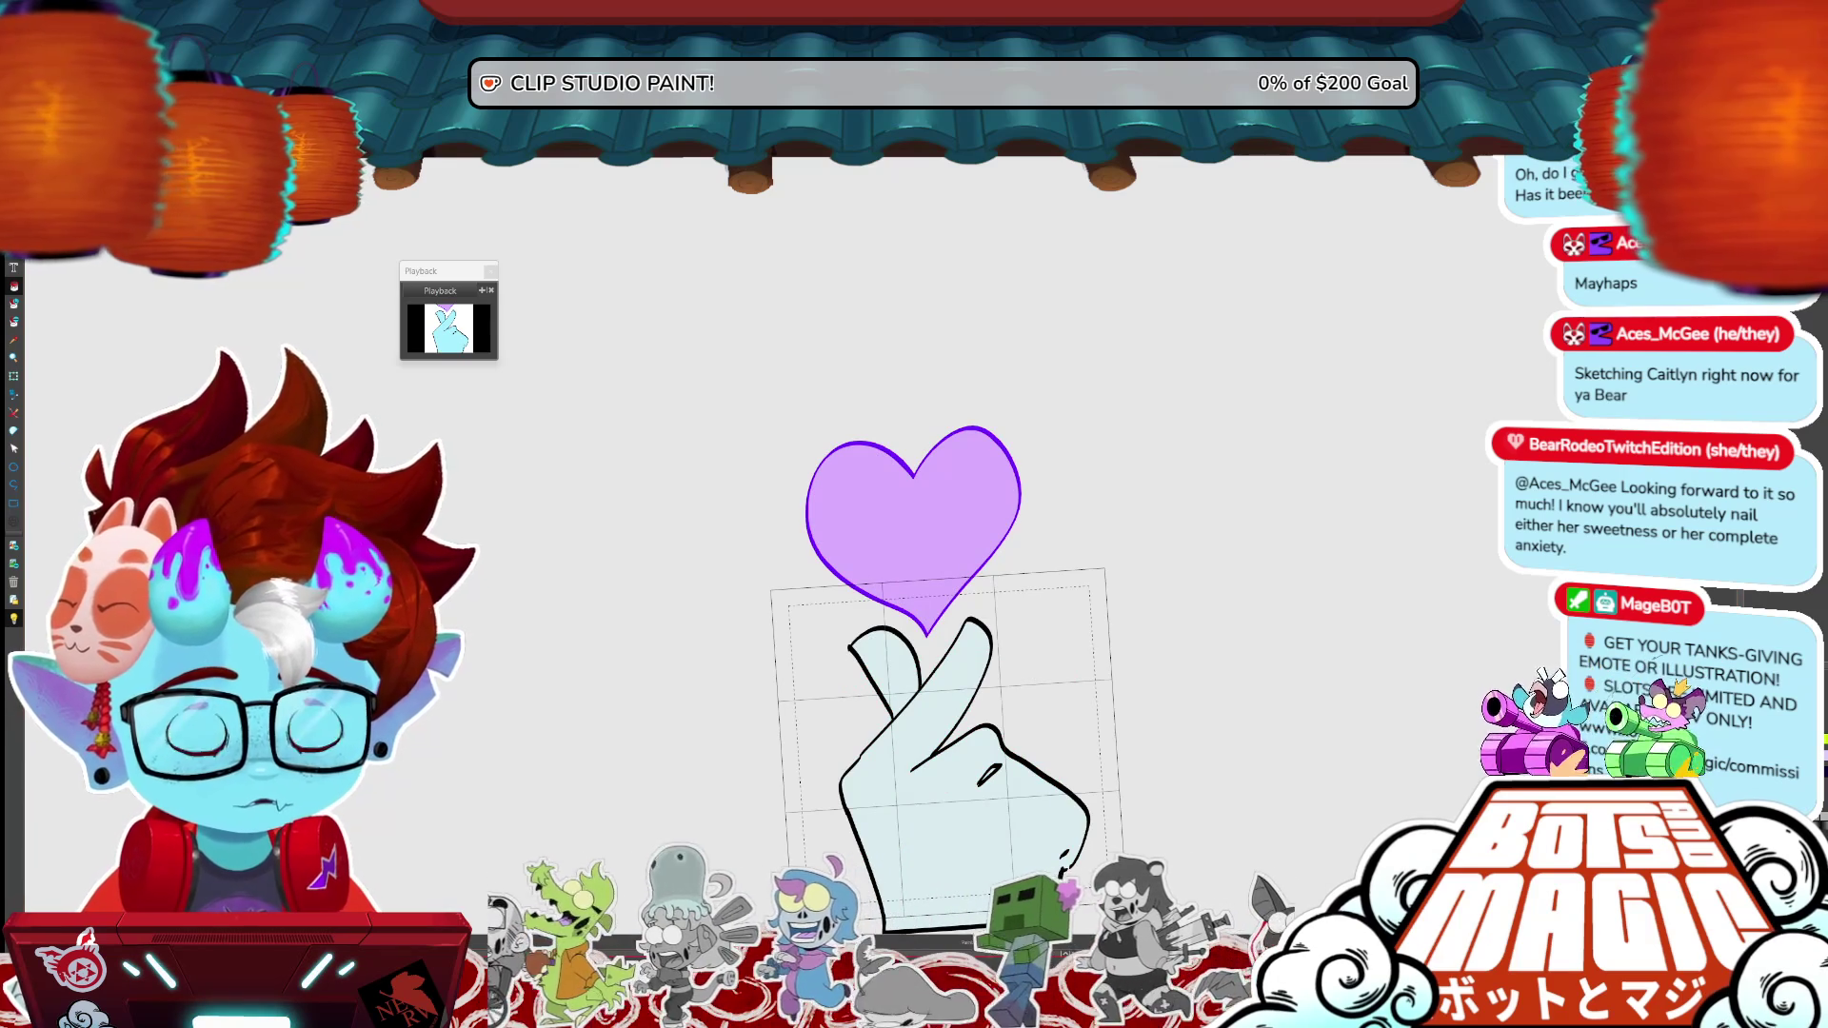
pyautogui.click(939, 420)
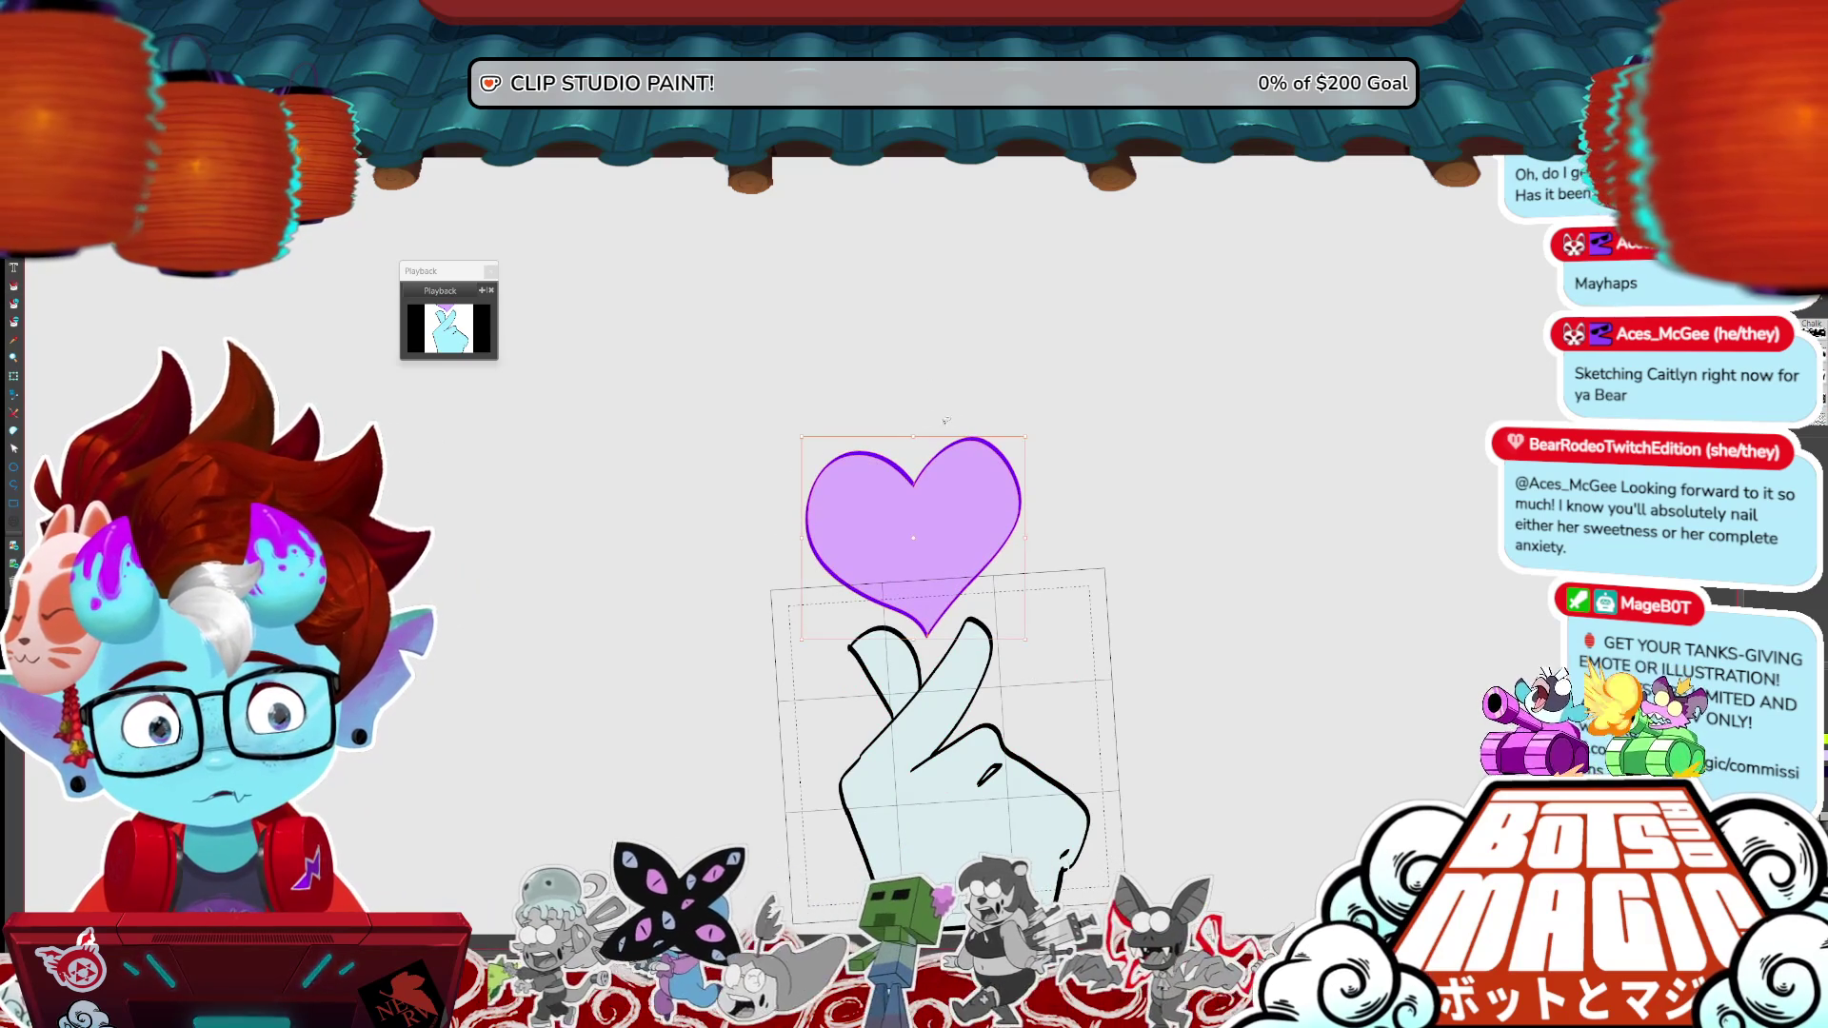
pyautogui.scroll(-2, 966, 419)
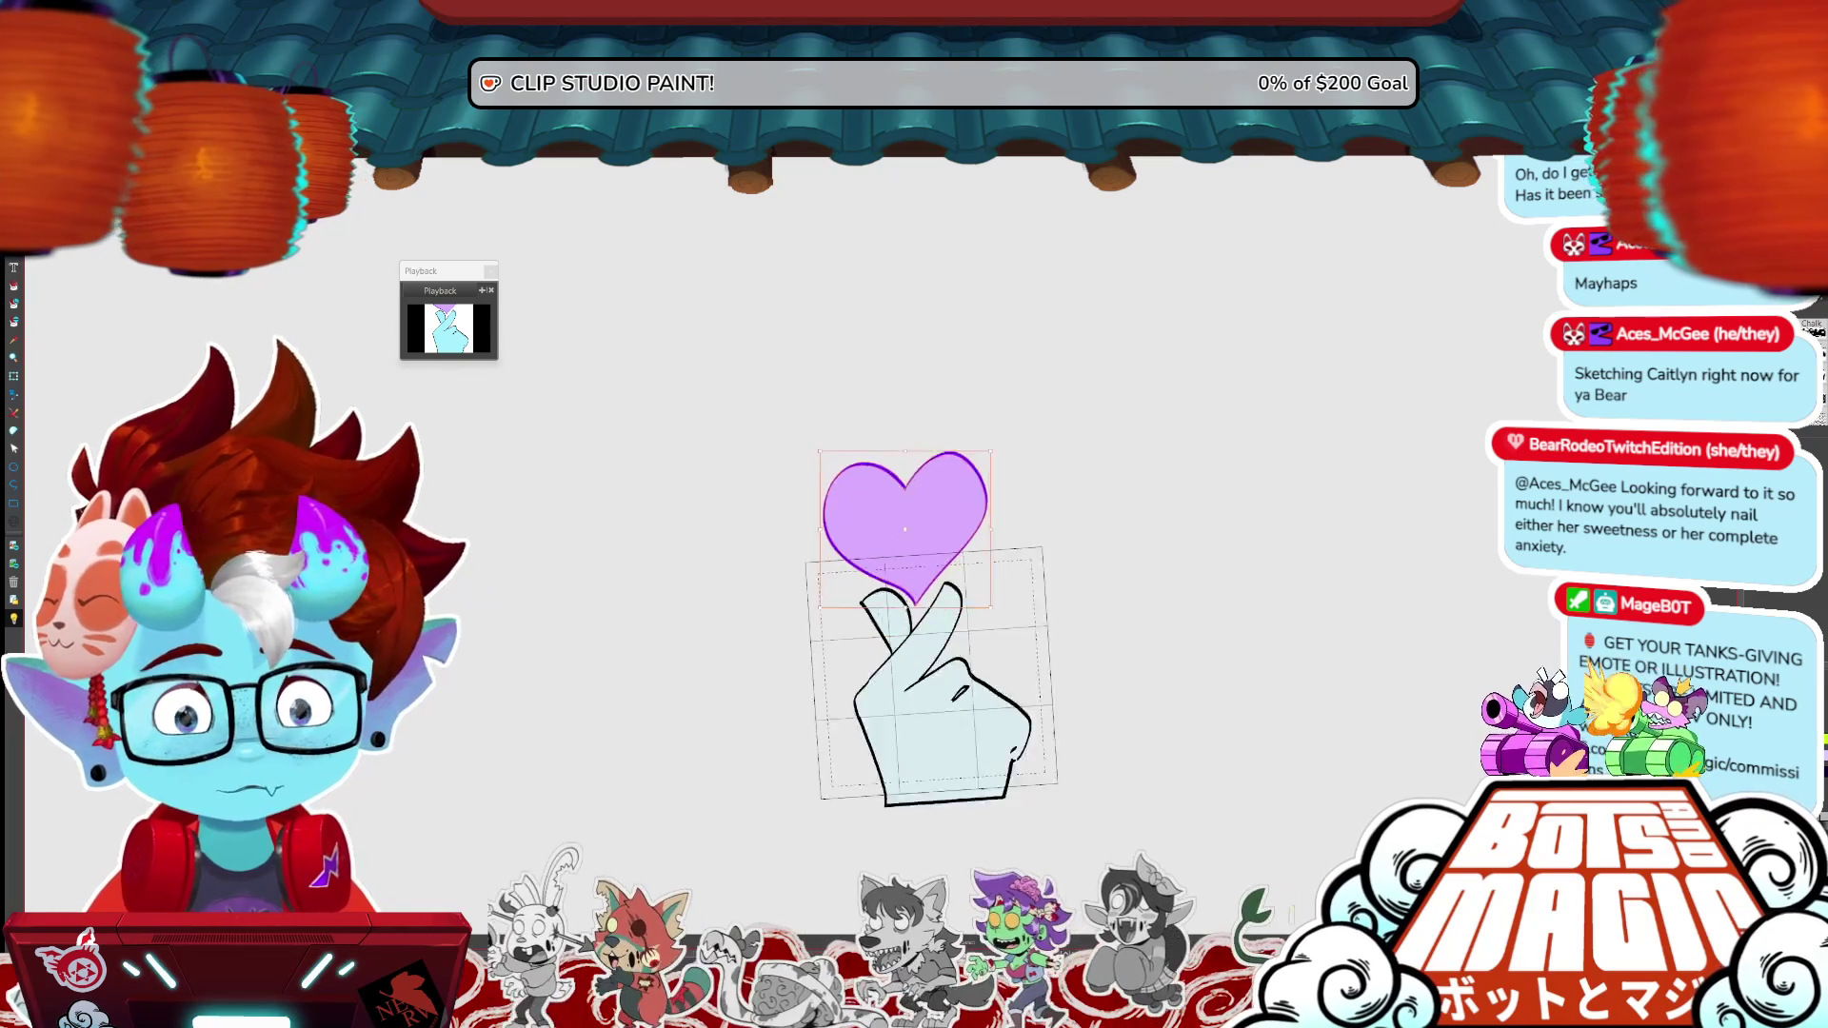
# - Scale the cyan hand and sparkle down slightly and move them up in the frame
pyautogui.scroll(3, 912, 609)
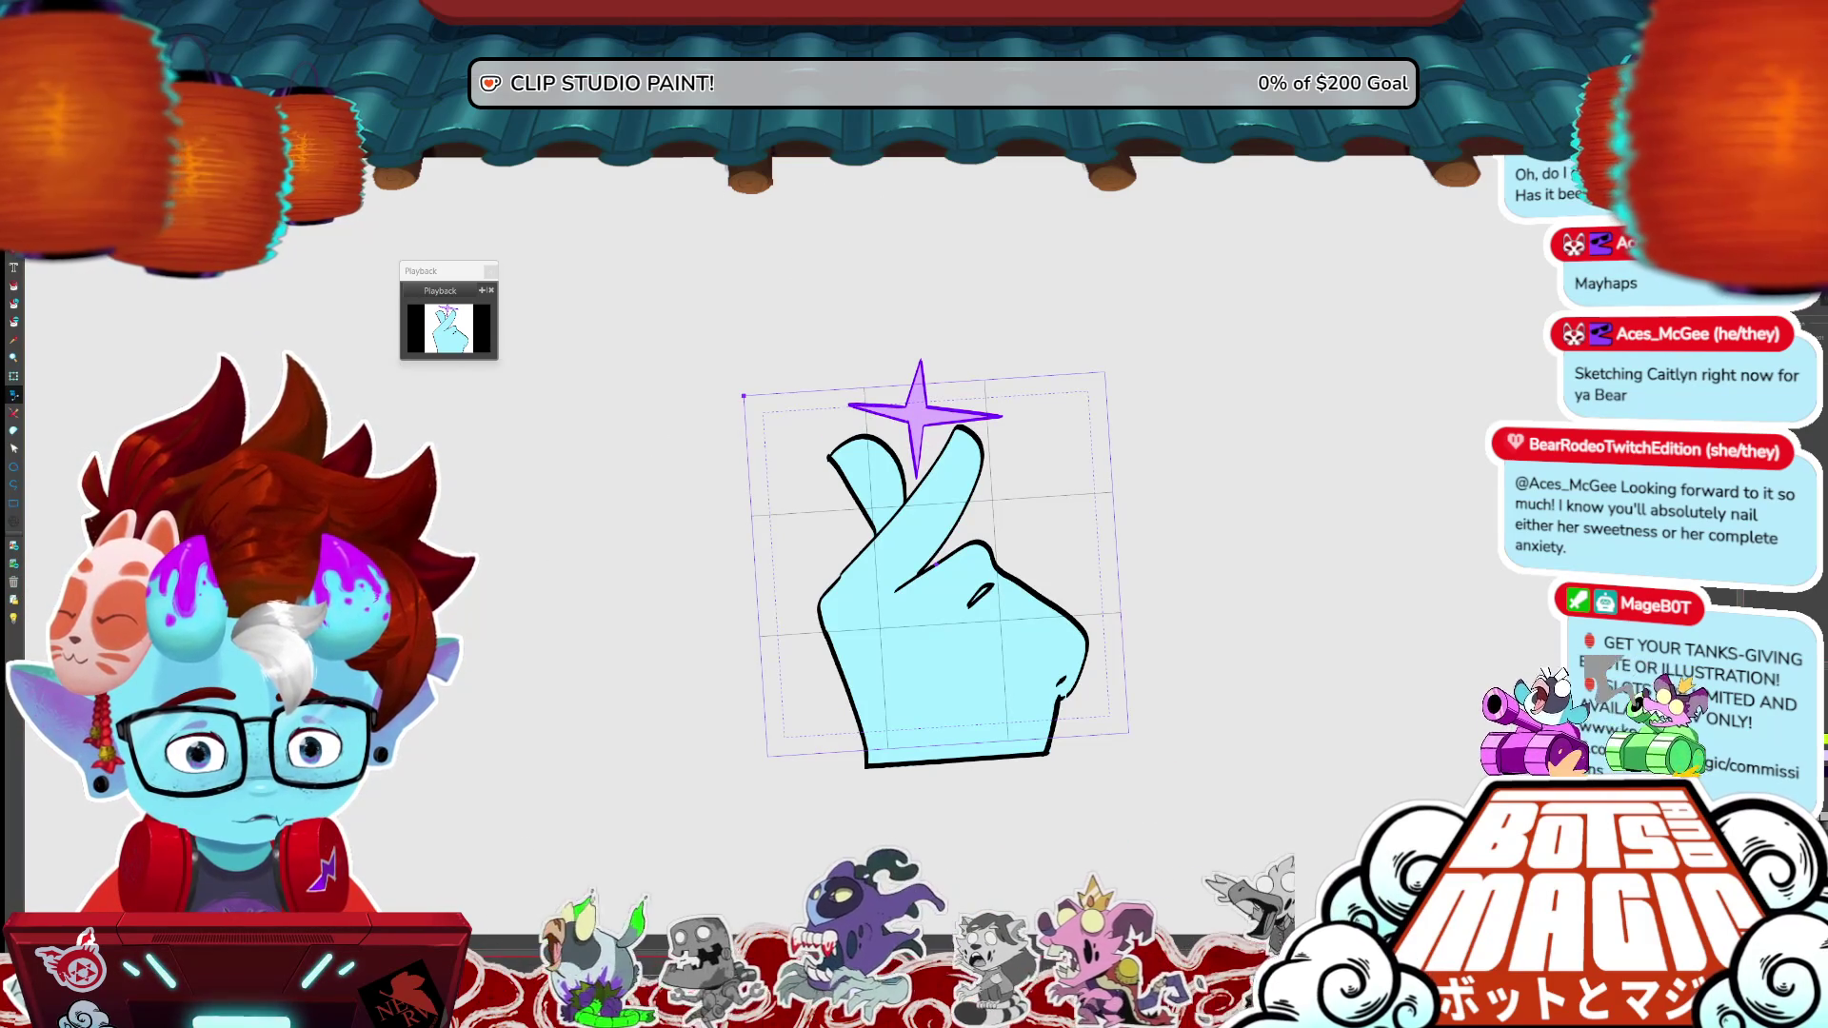
pyautogui.moveTo(925, 881); pyautogui.dragTo(846, 856)
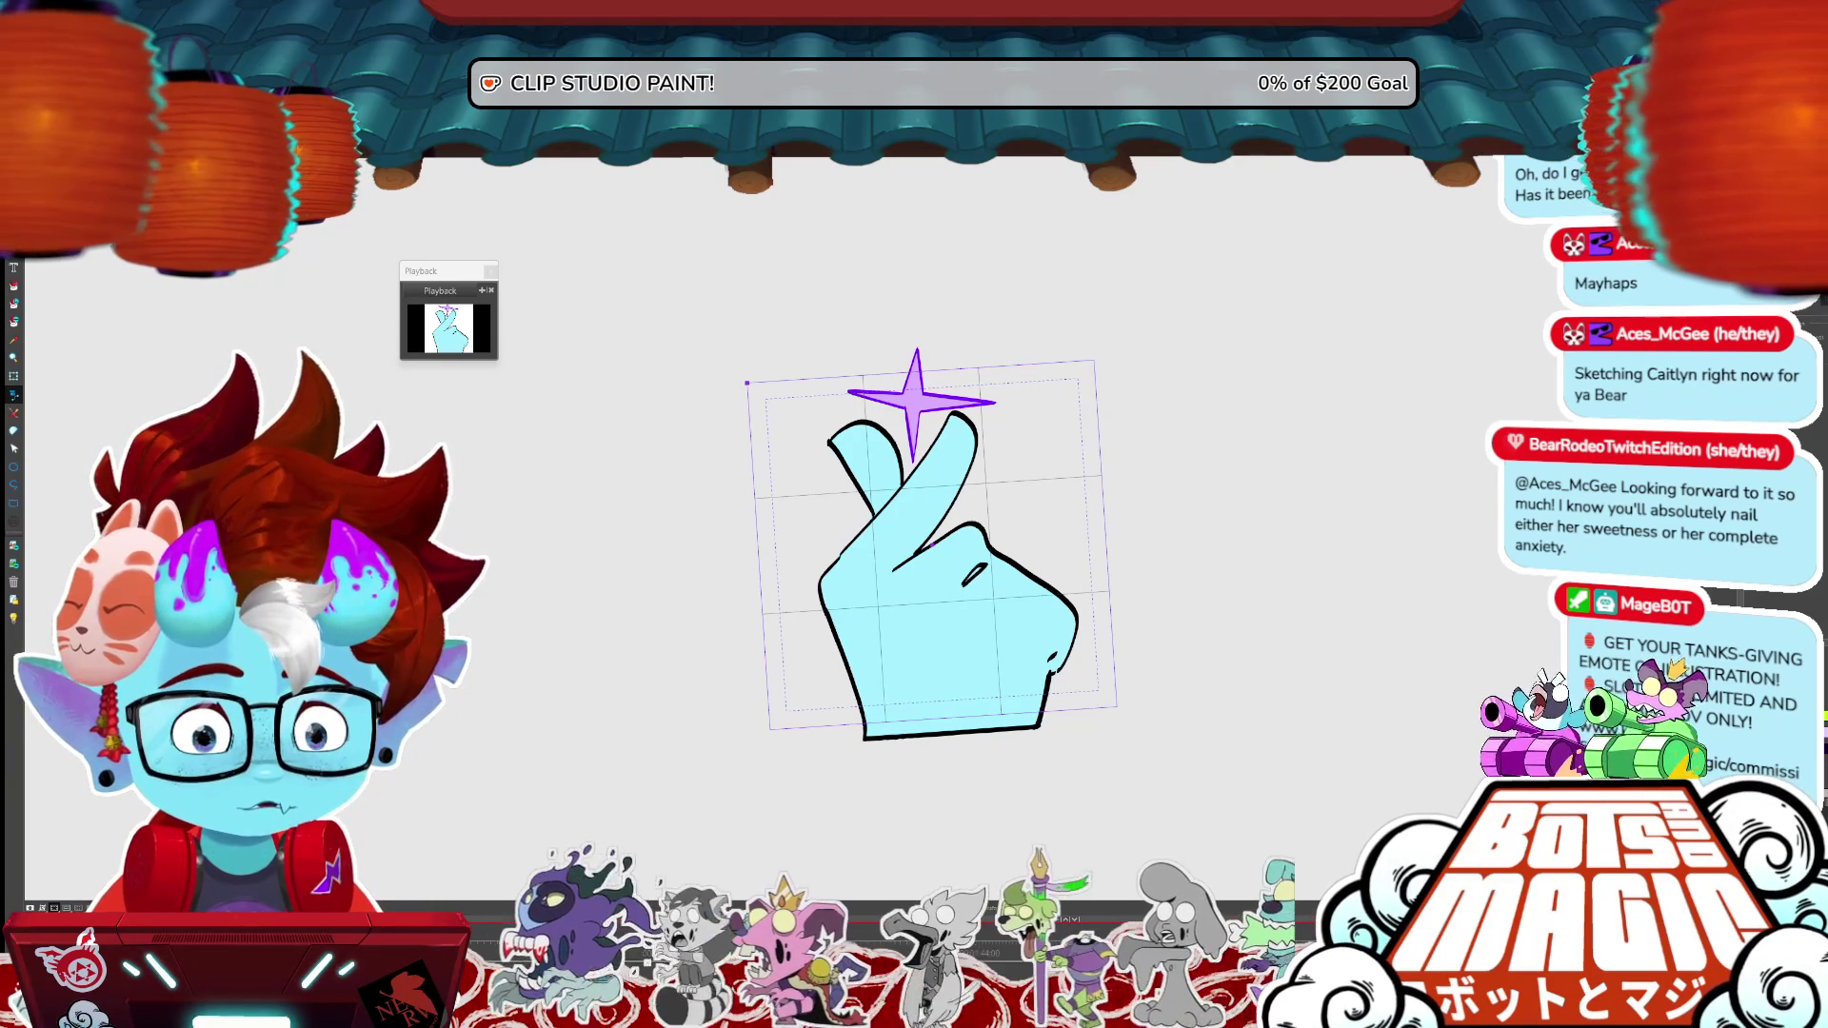
pyautogui.scroll(5, 1009, 592)
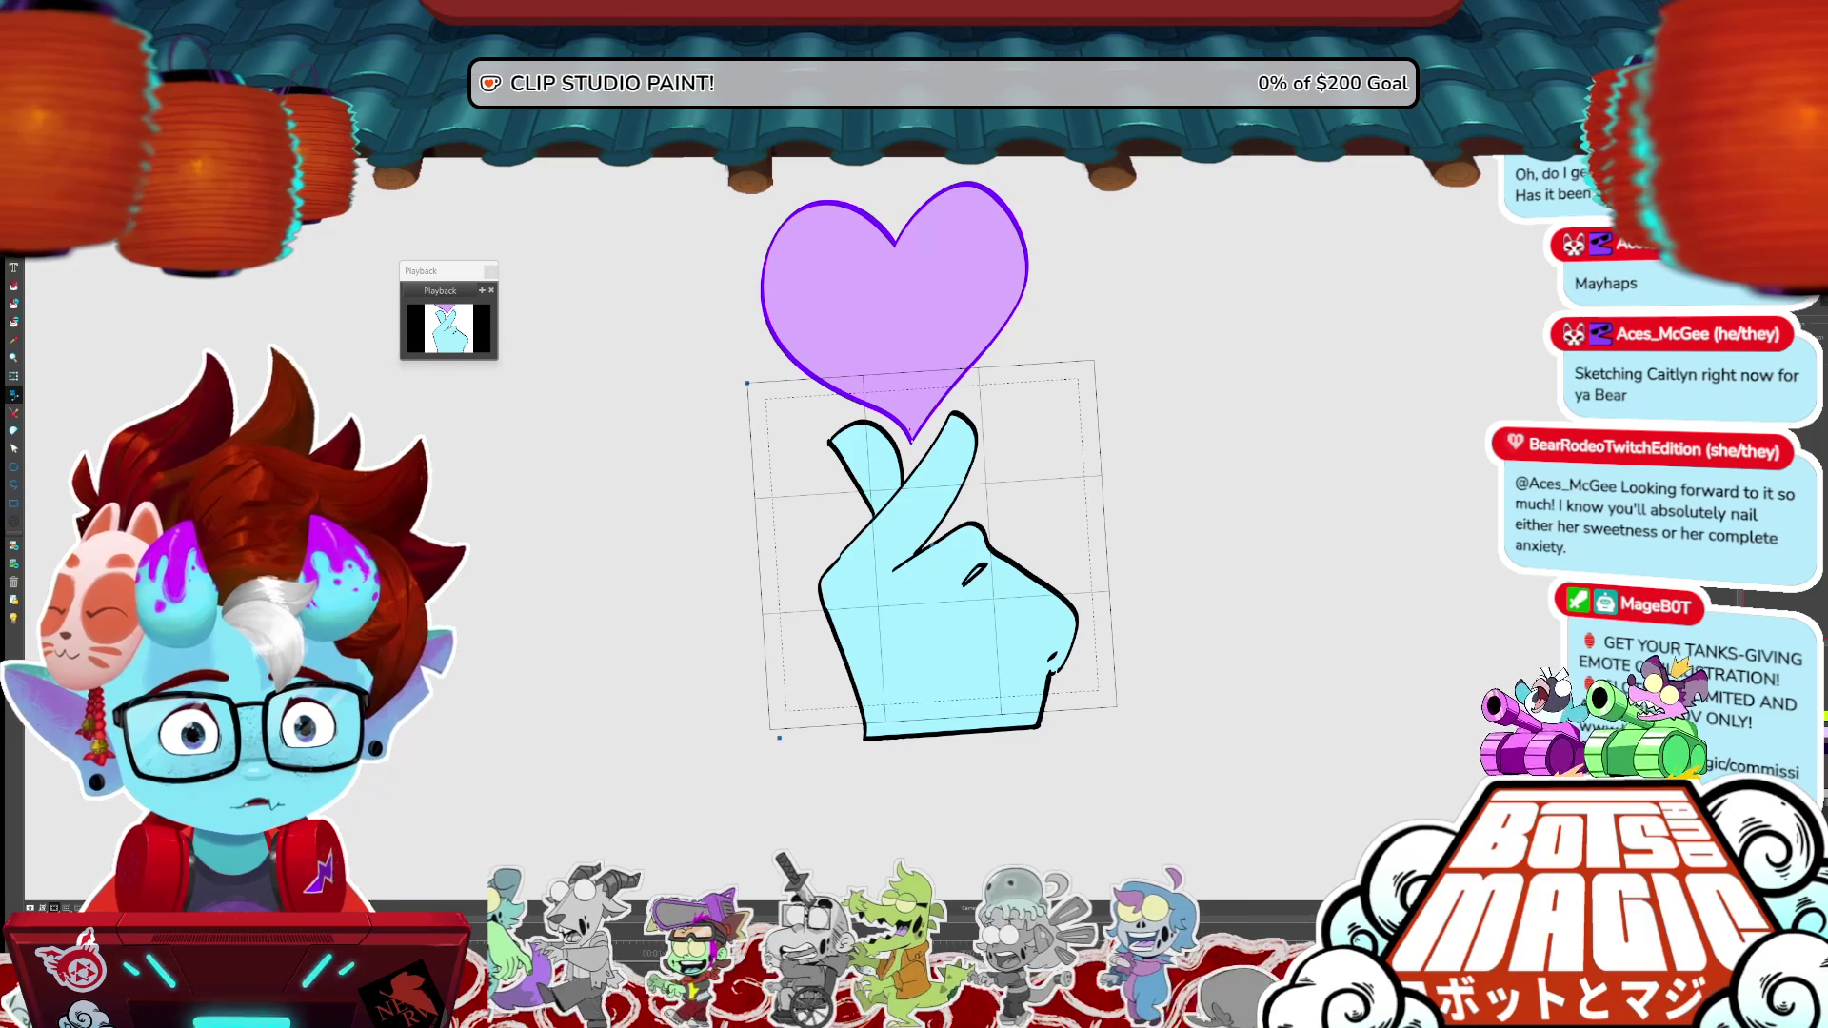
# - Enlarge the transform toward the top-left, adjust its bottom-right corner, commit, and advance one frame
pyautogui.moveTo(748, 379)
pyautogui.mouseDown()
pyautogui.moveTo(682, 309)
pyautogui.moveTo(716, 280)
pyautogui.moveTo(631, 167)
pyautogui.mouseUp()
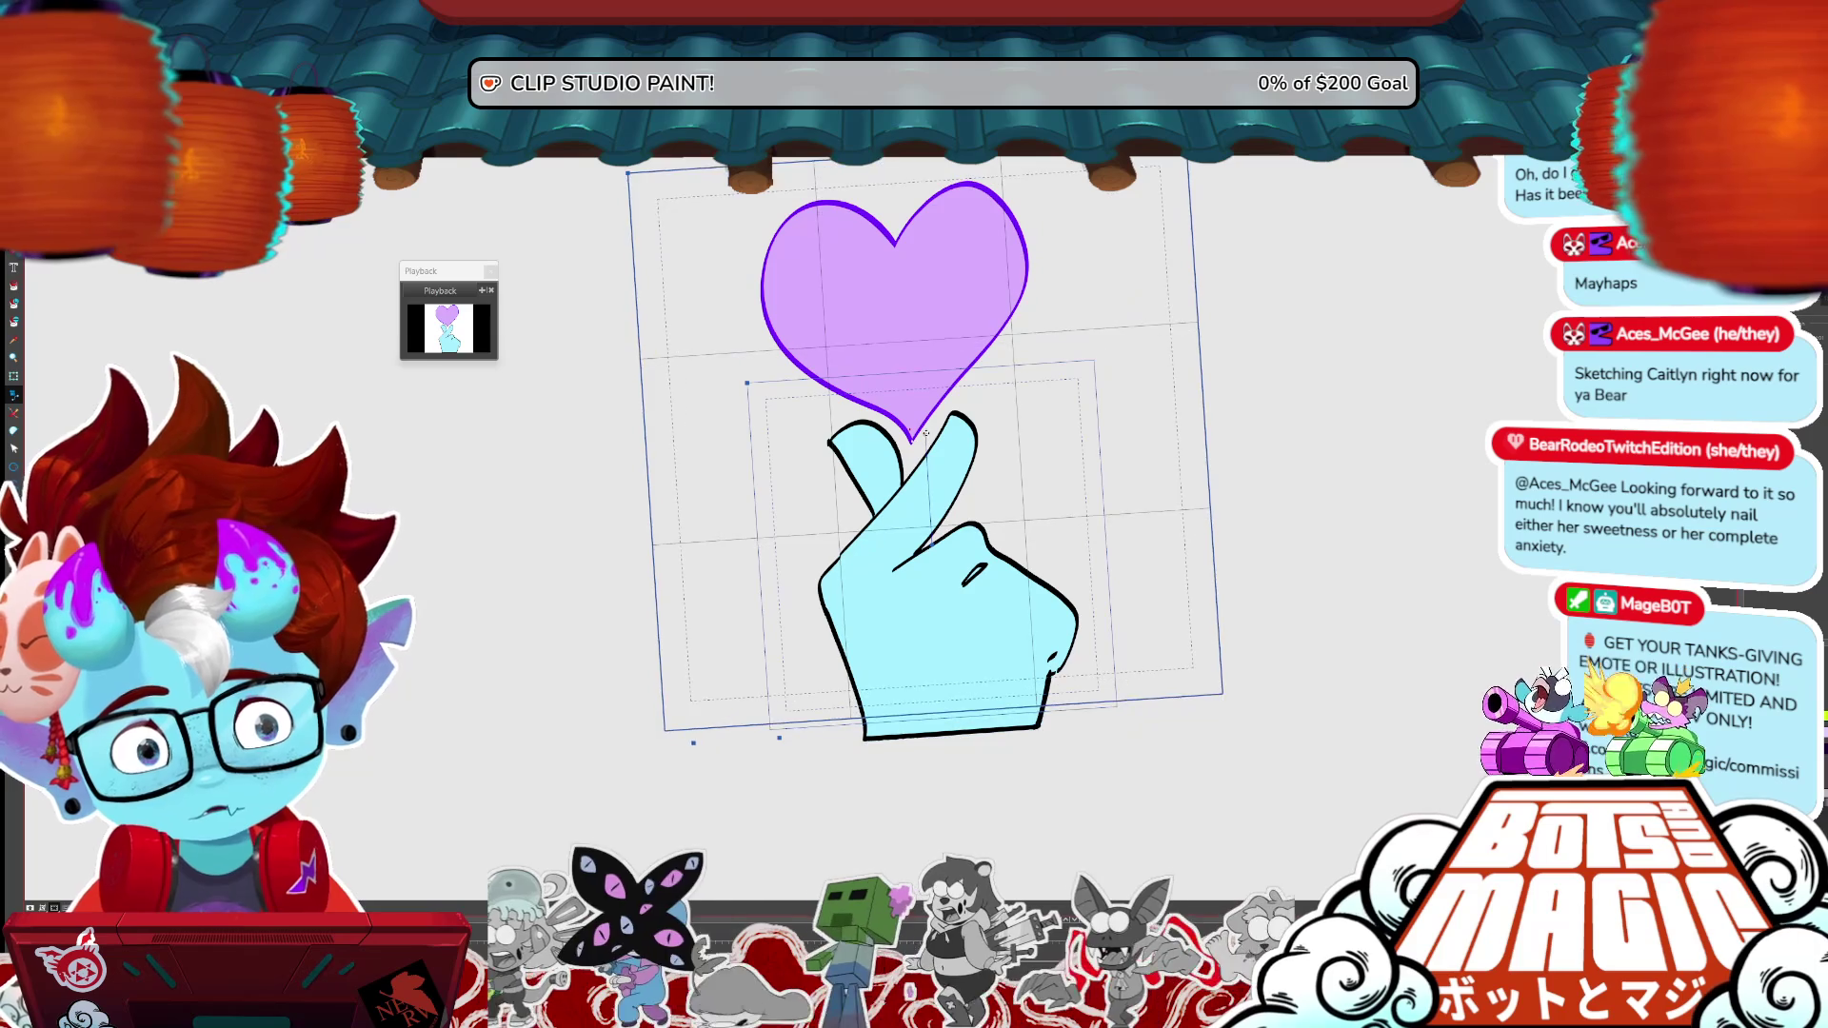
pyautogui.moveTo(1222, 693); pyautogui.dragTo(1218, 702)
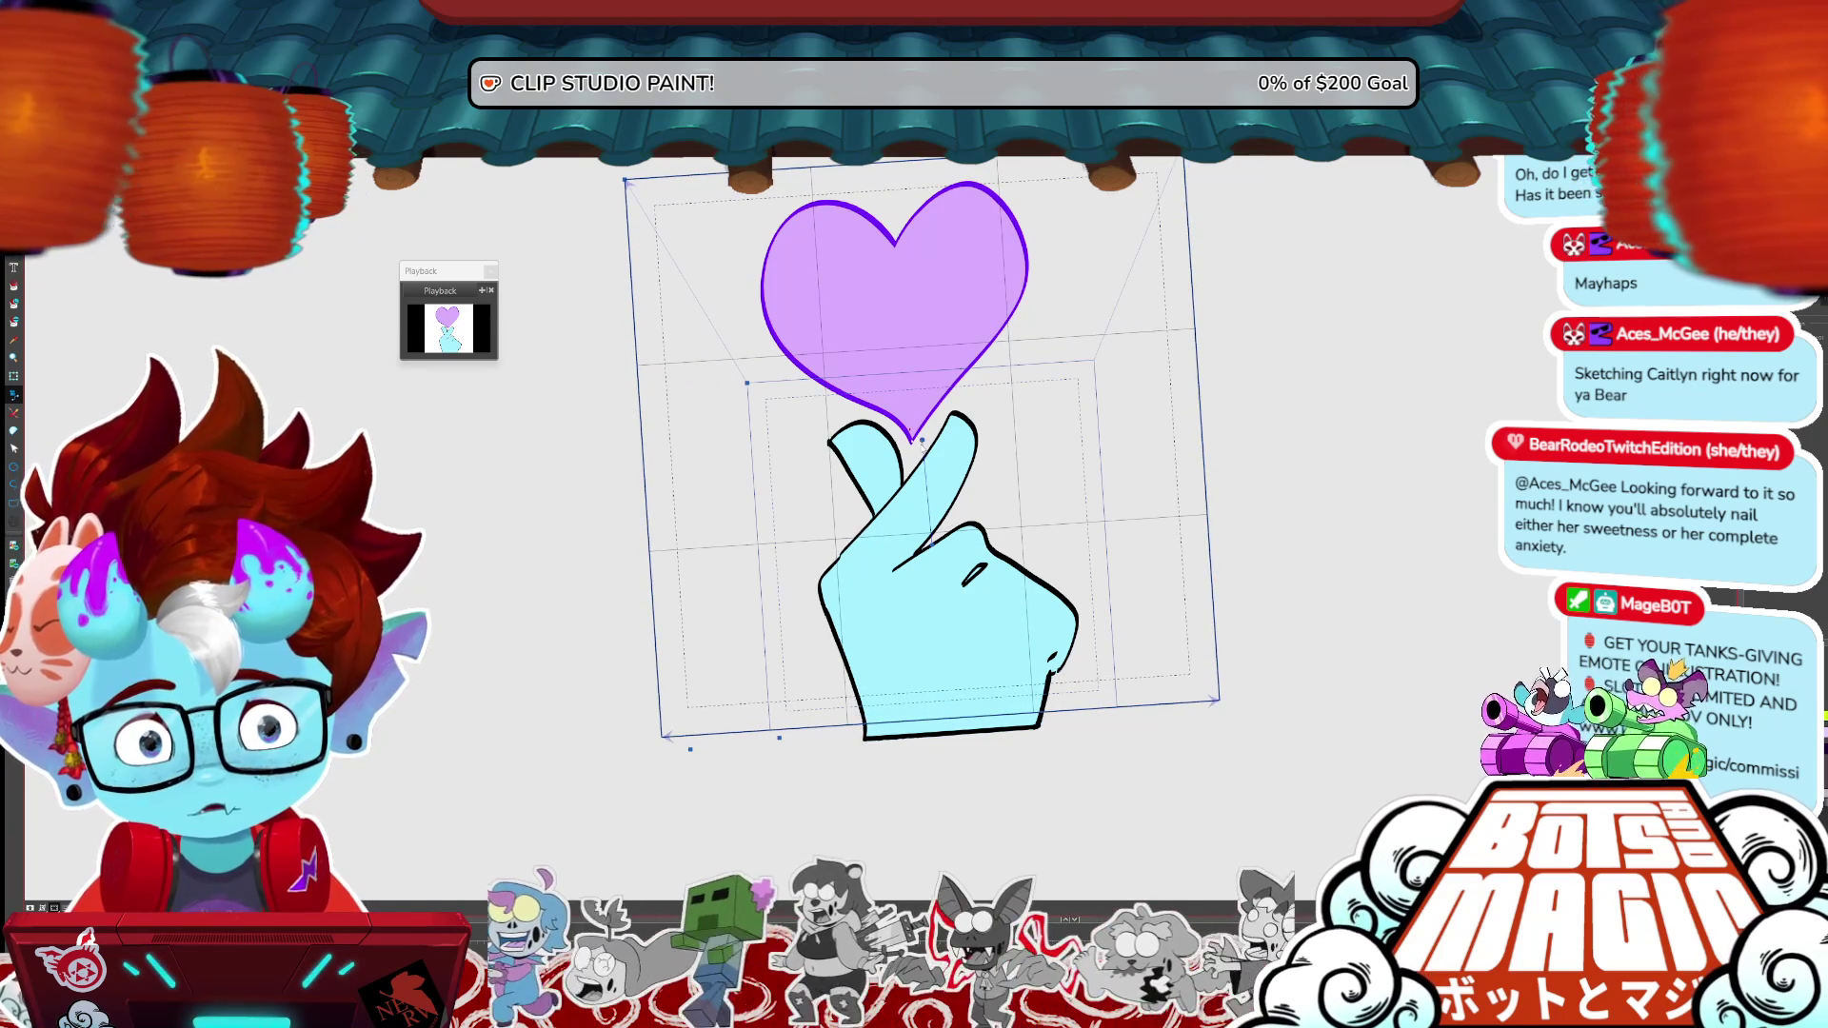
pyautogui.press('Return')
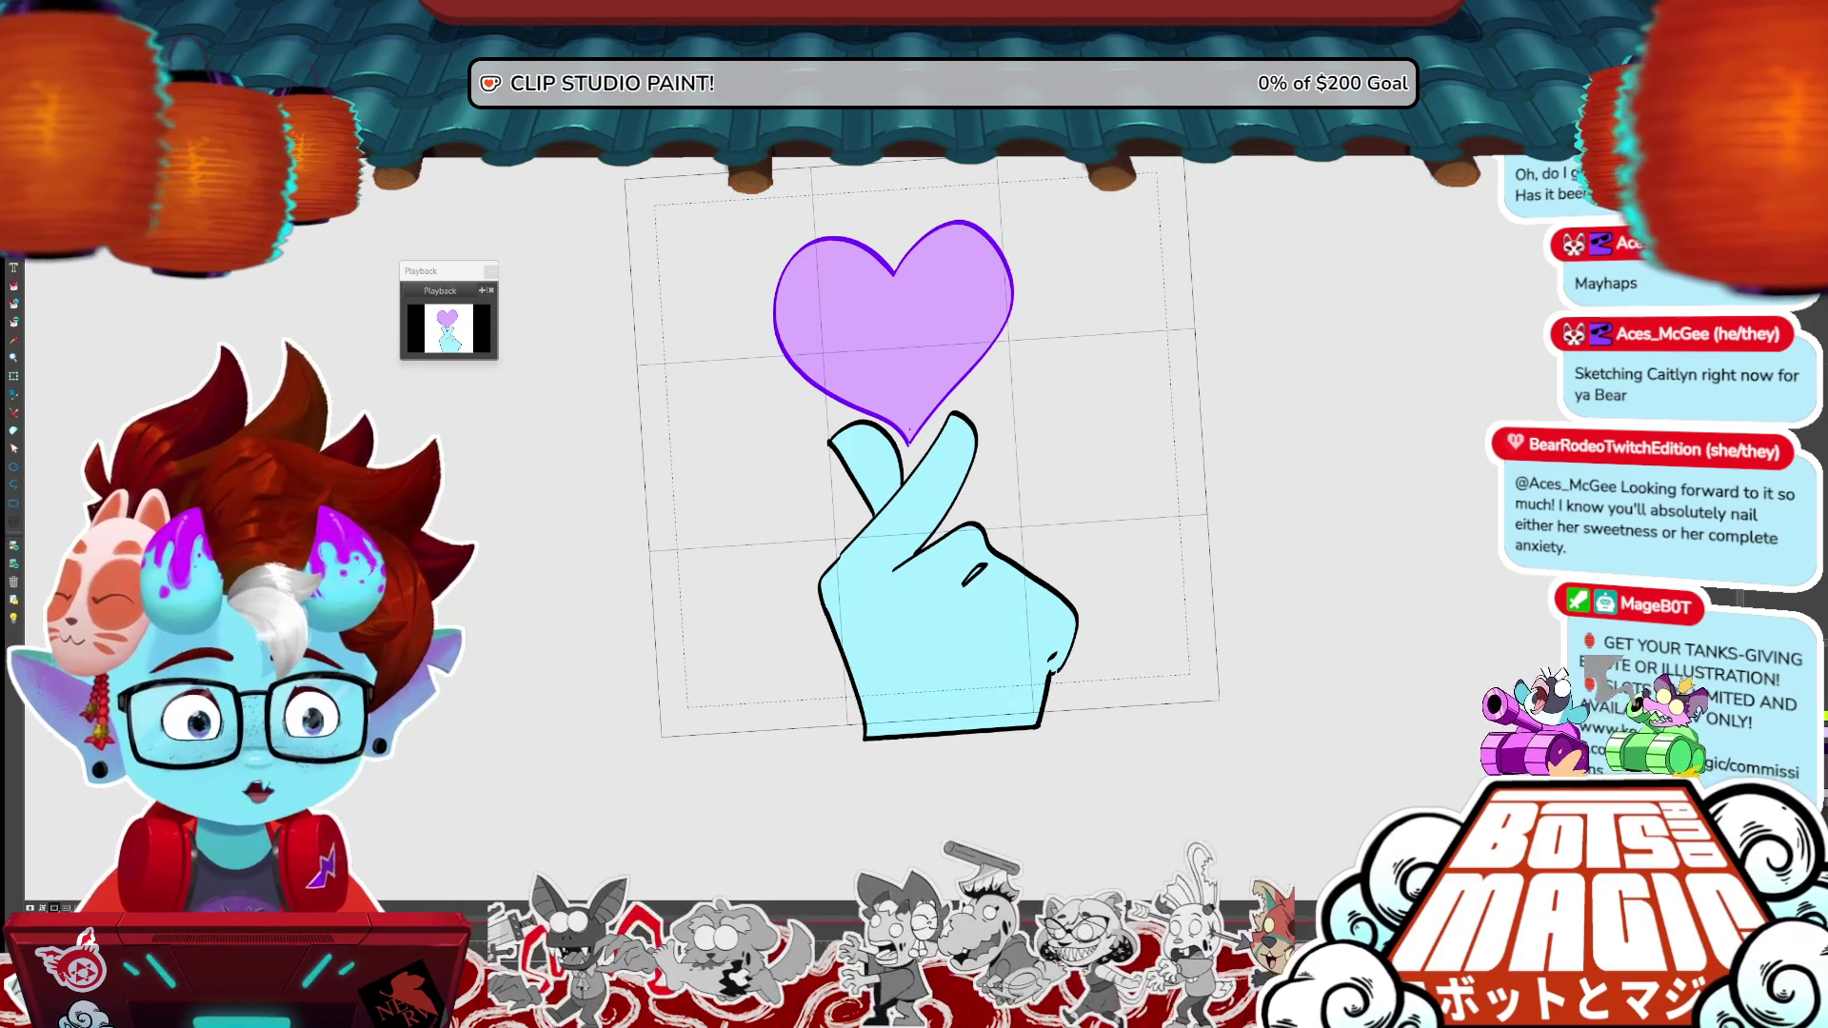
pyautogui.press('Right')
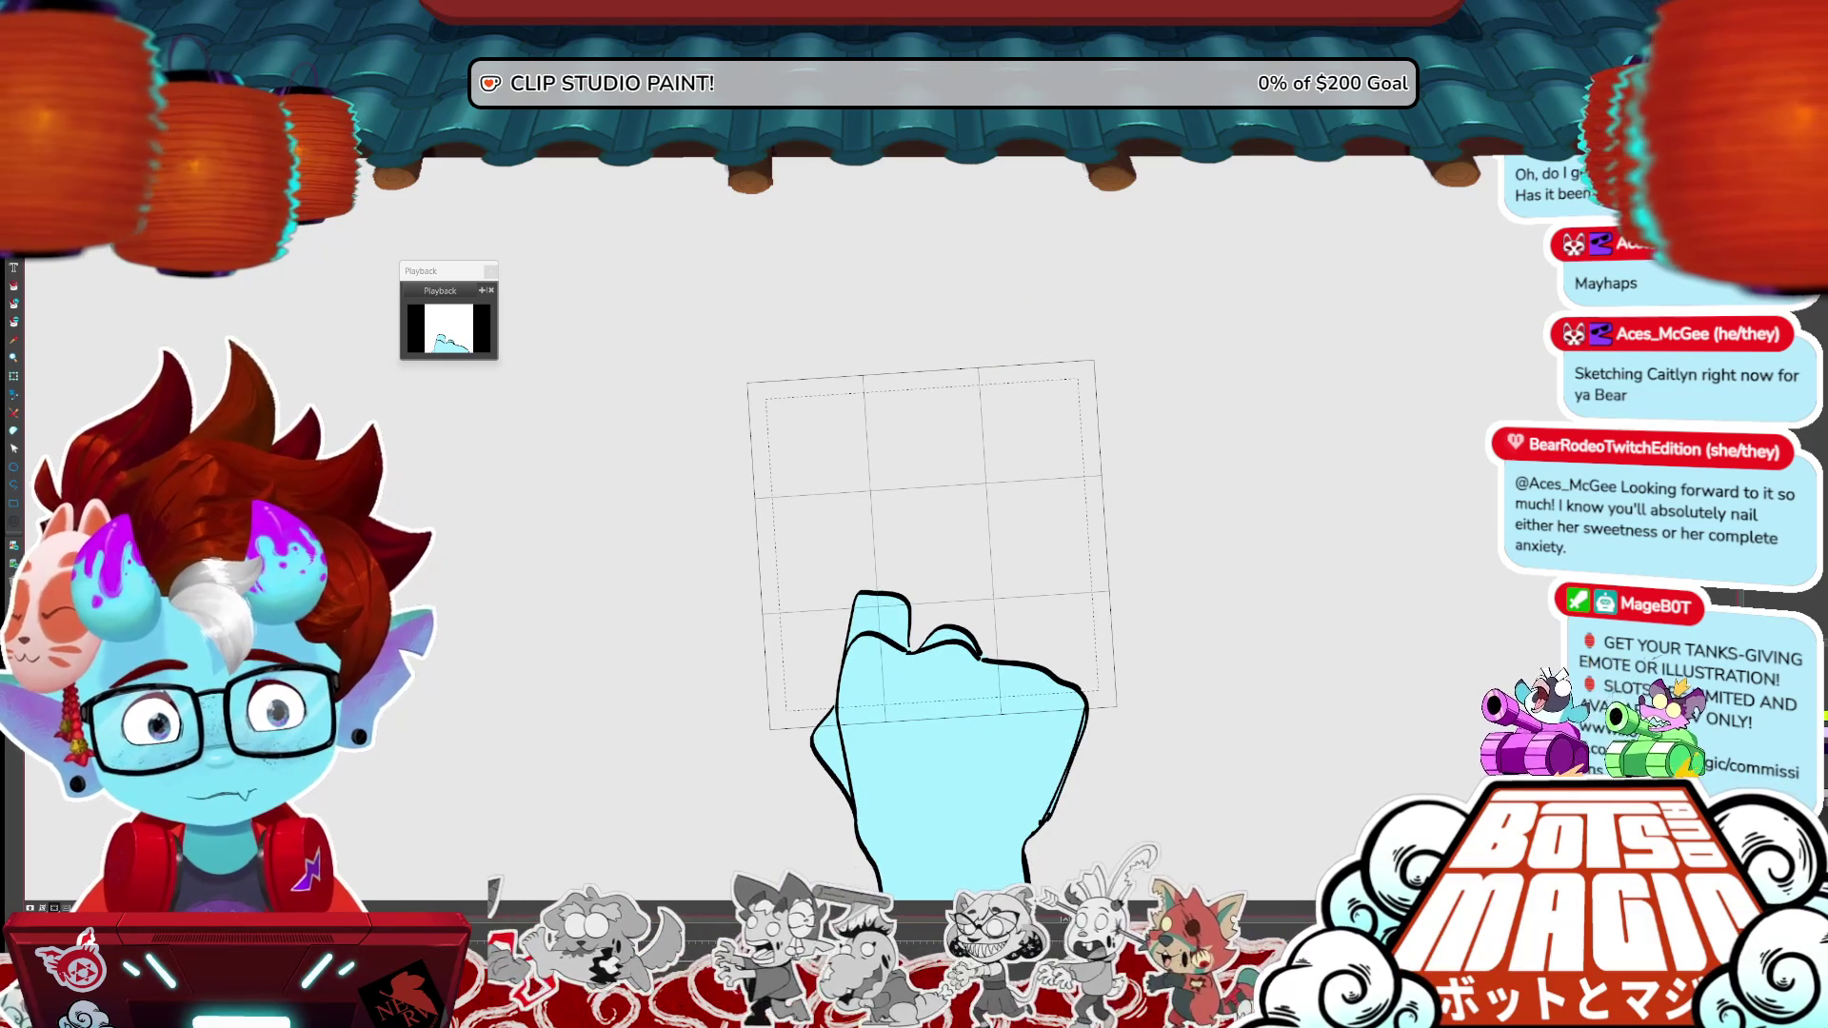
# - Render the animation frames for a playback preview of the finger-heart loop
pyautogui.press('Return')
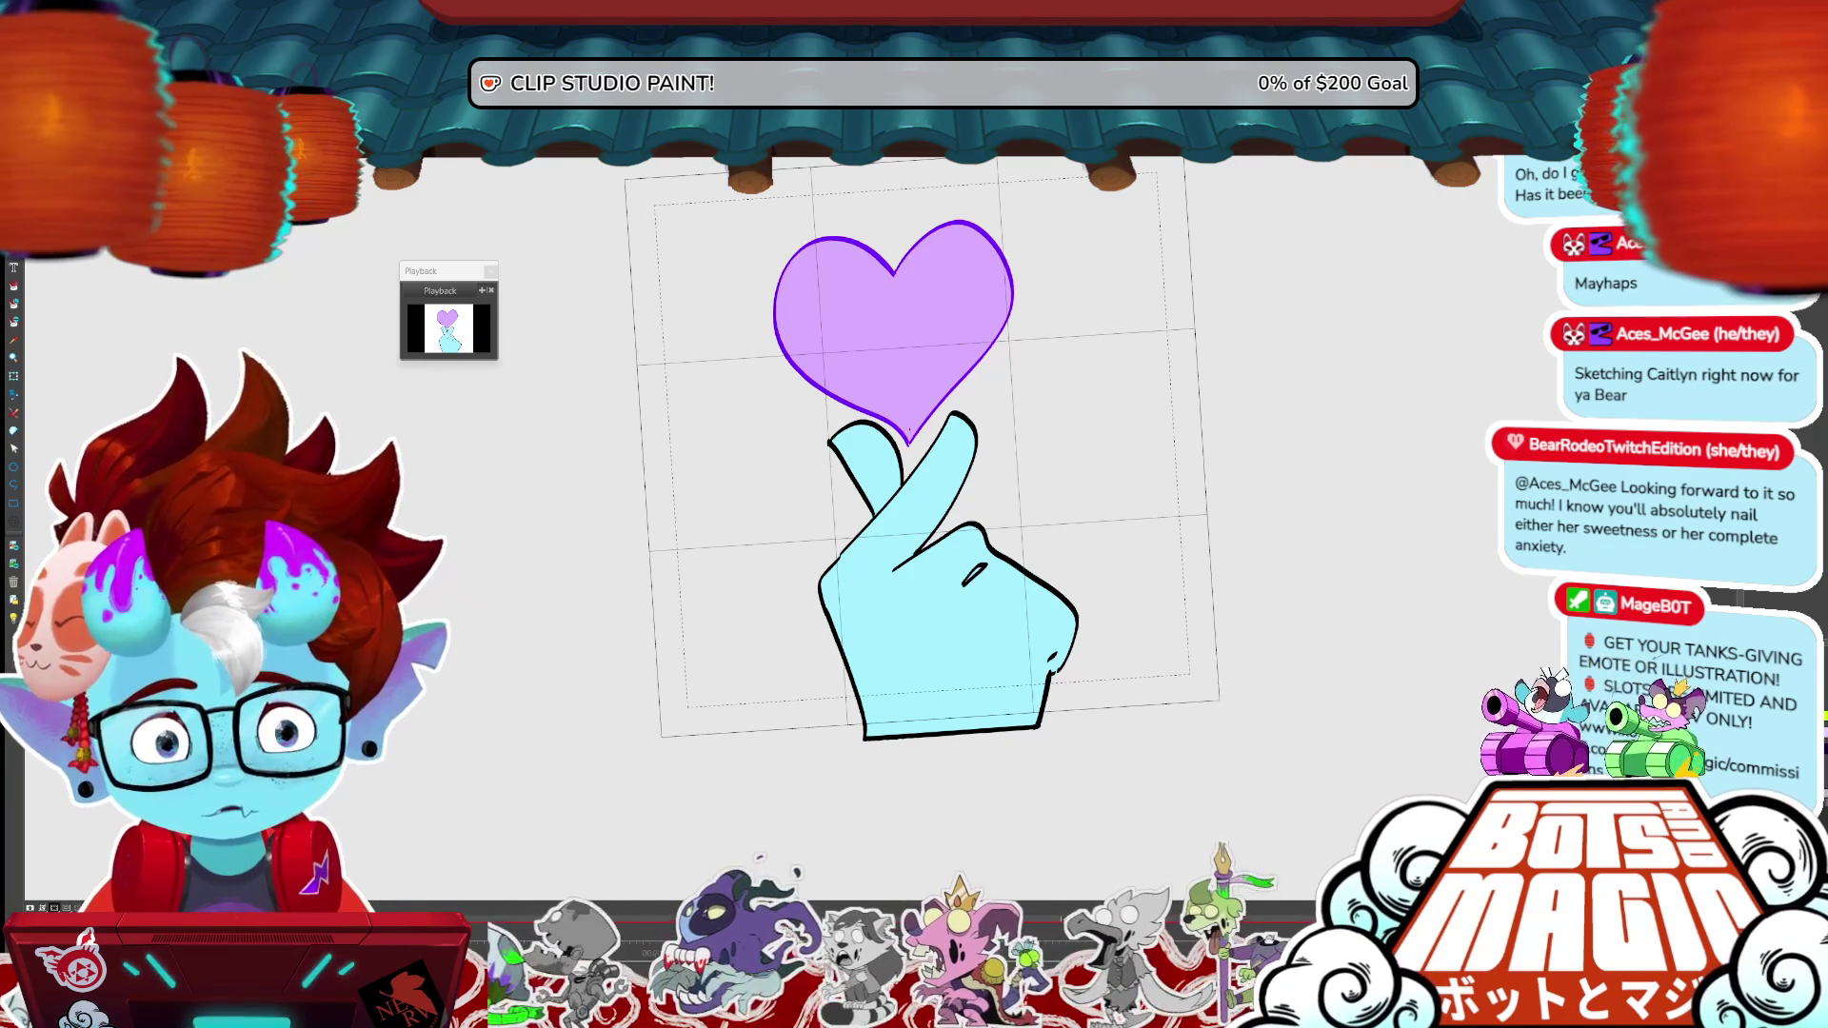
# - Select the canvas frame to reach Scene 68, Panel 5 with the hand alone
pyautogui.click(15, 396)
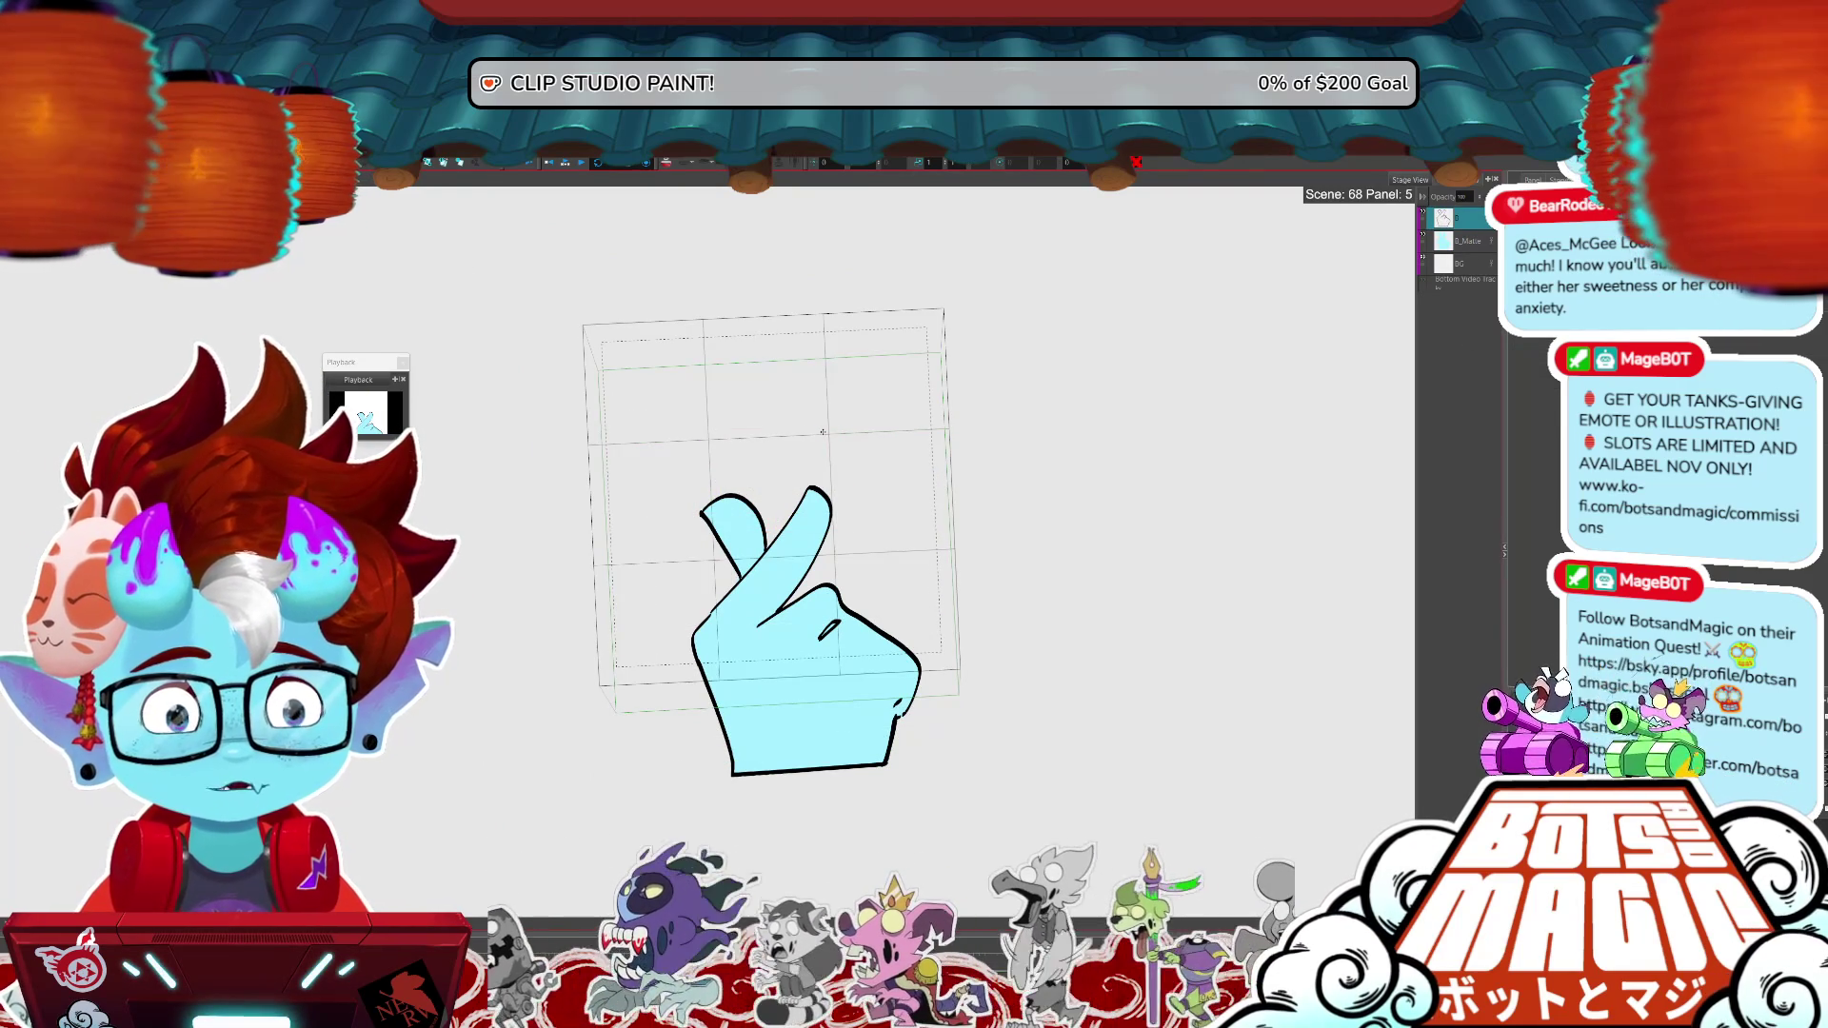
# - Rotate the purple star in panel 5 into an X and nudge it down-right
pyautogui.moveTo(911, 386); pyautogui.dragTo(844, 366)
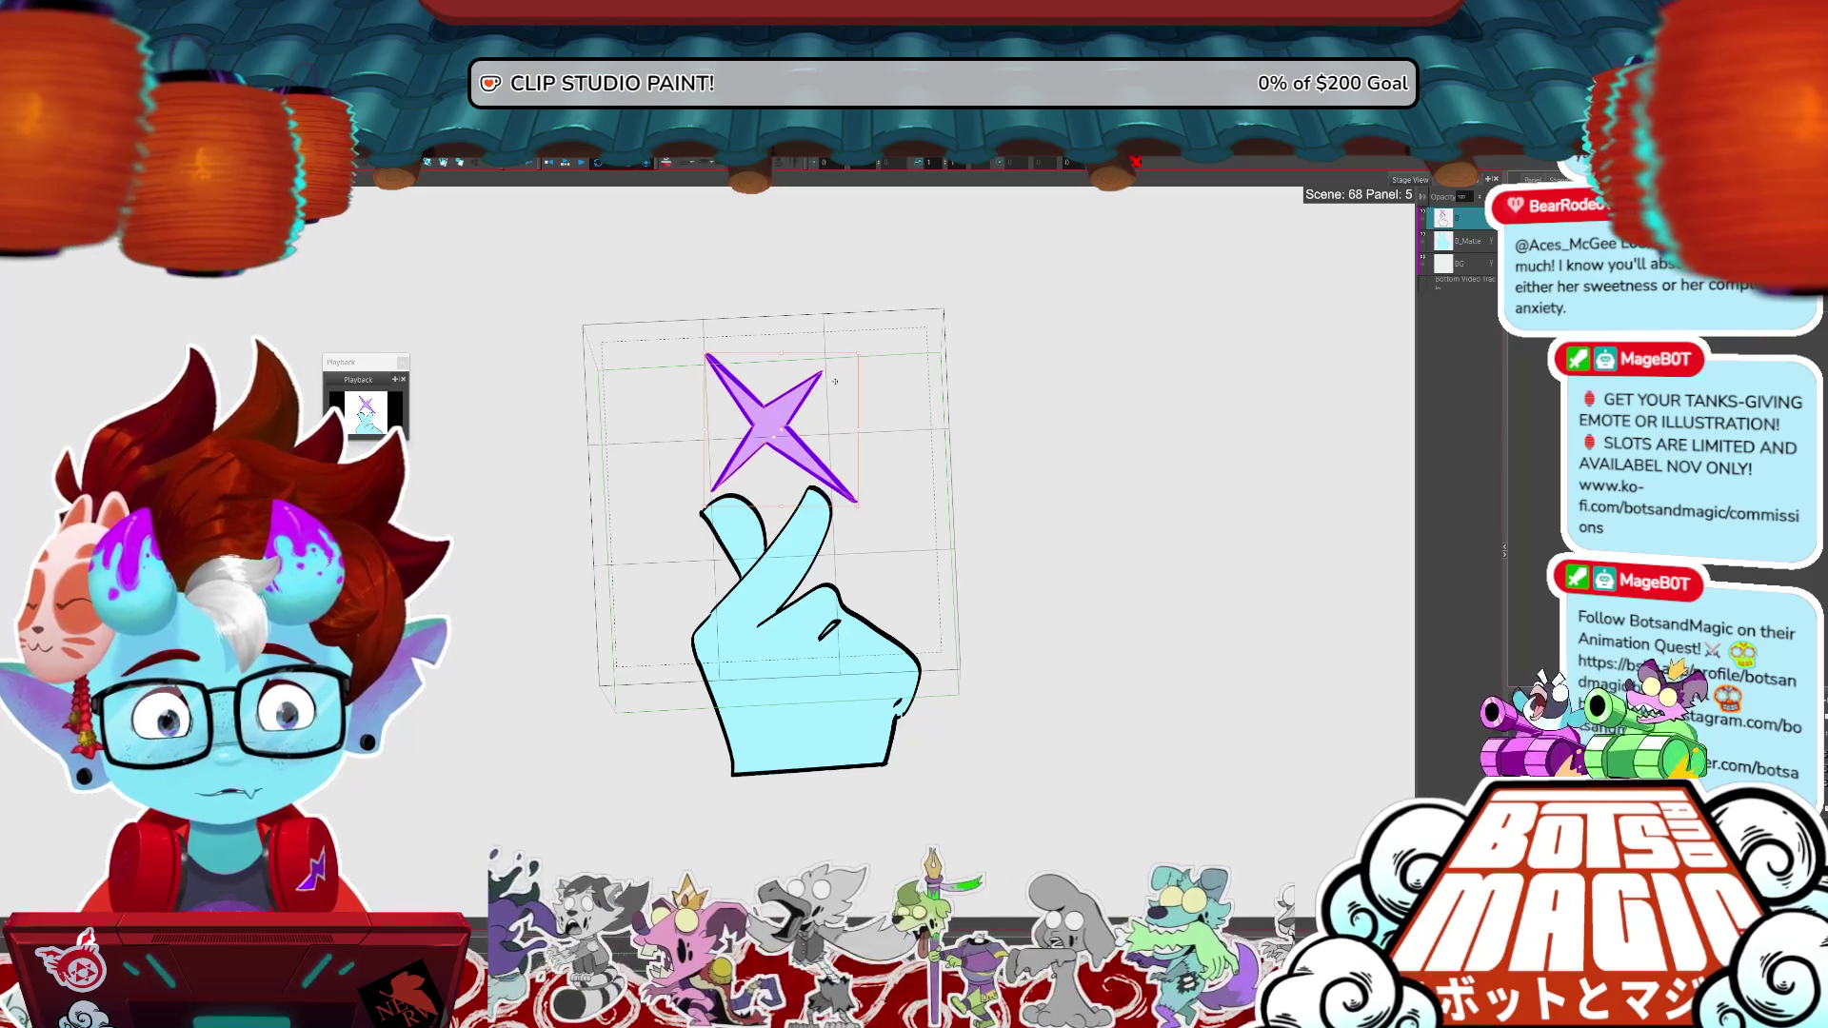
pyautogui.moveTo(797, 430); pyautogui.dragTo(805, 417)
pyautogui.hotkey('ctrl', 'Right')
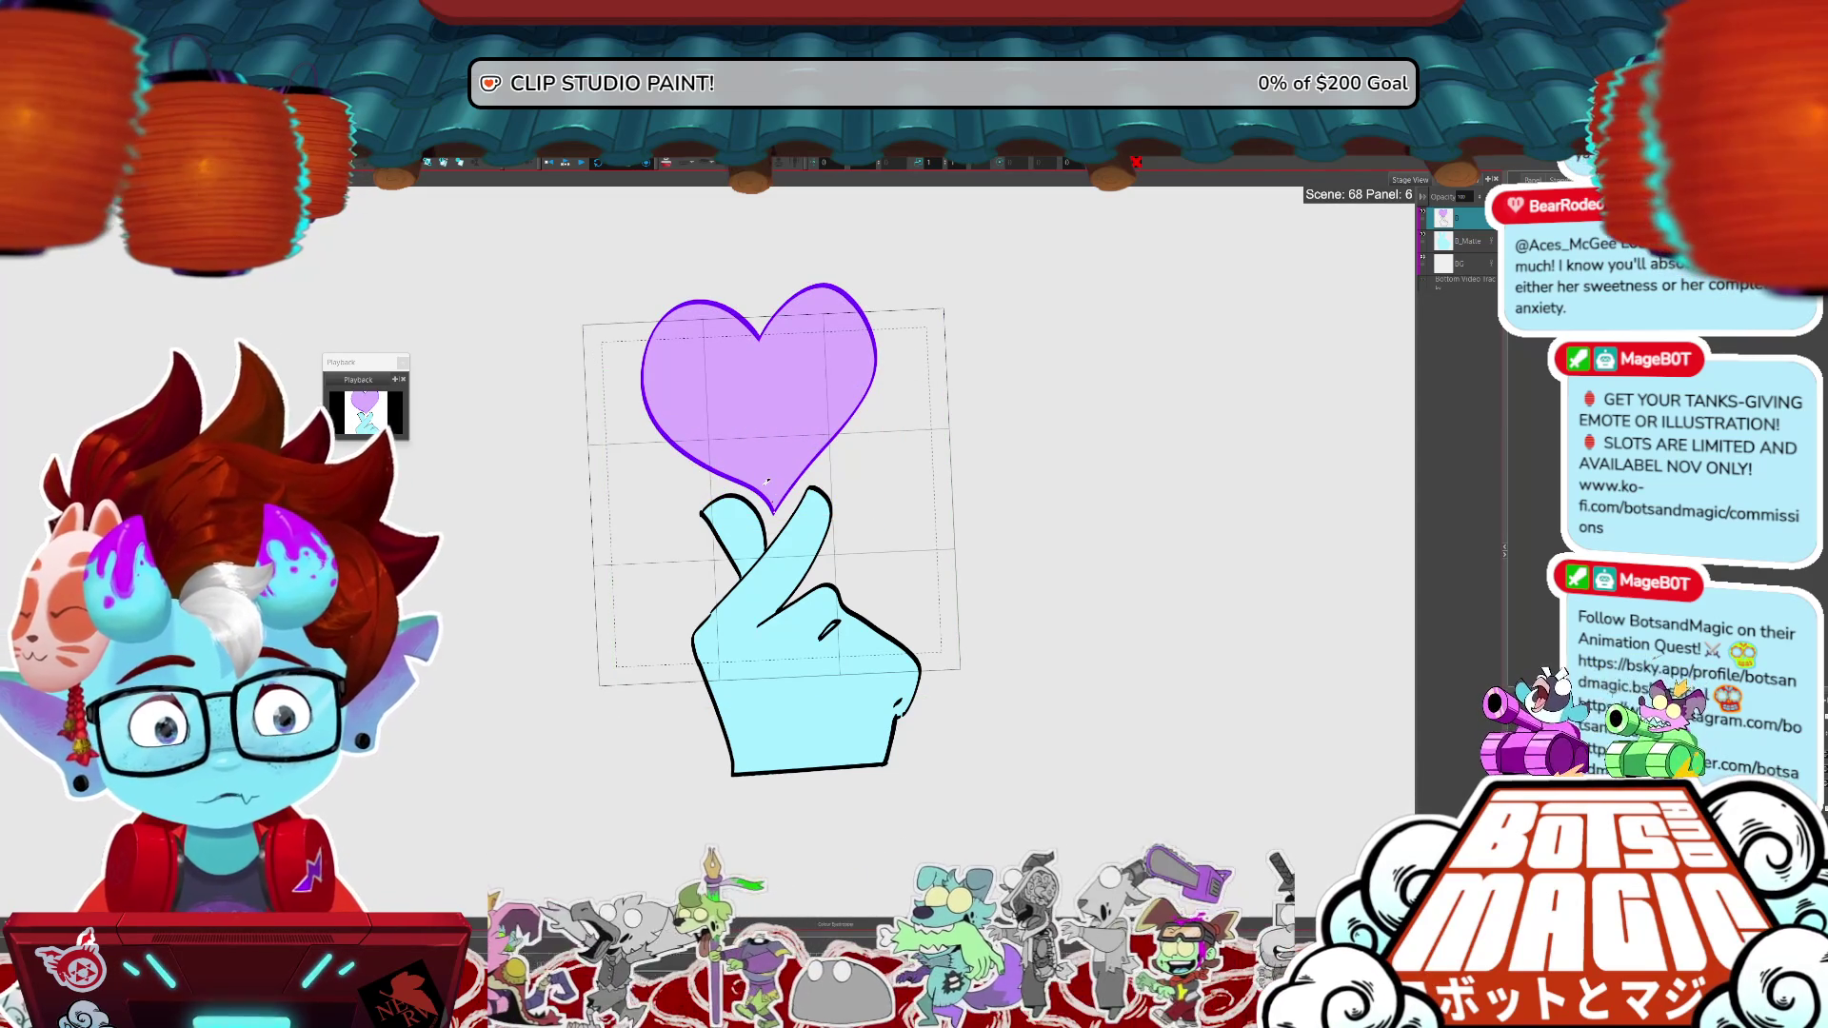
# - Draw two purple dash lines left of the heart in panel 6, then tilt and lengthen them
pyautogui.moveTo(673, 478)
pyautogui.mouseDown()
pyautogui.moveTo(625, 531)
pyautogui.moveTo(657, 535)
pyautogui.mouseUp()
pyautogui.hotkey('ctrl', 't')
pyautogui.moveTo(747, 392); pyautogui.dragTo(735, 380)
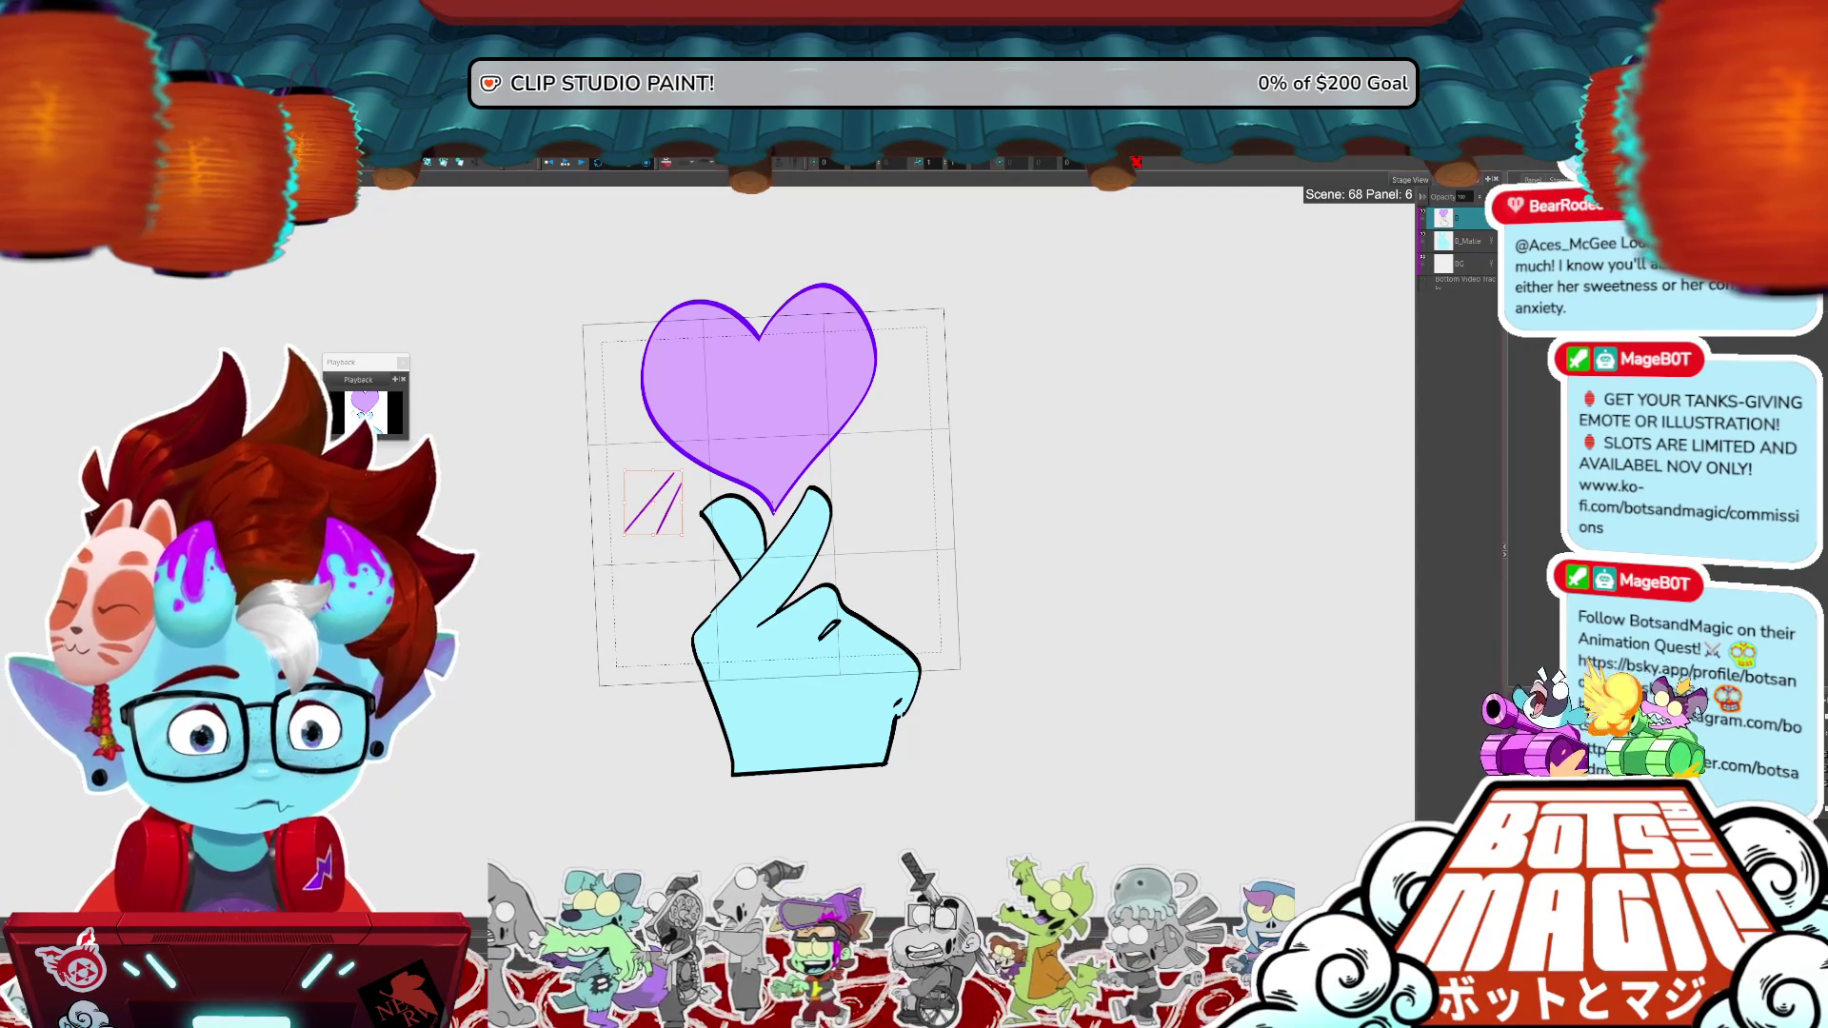
pyautogui.press('Return')
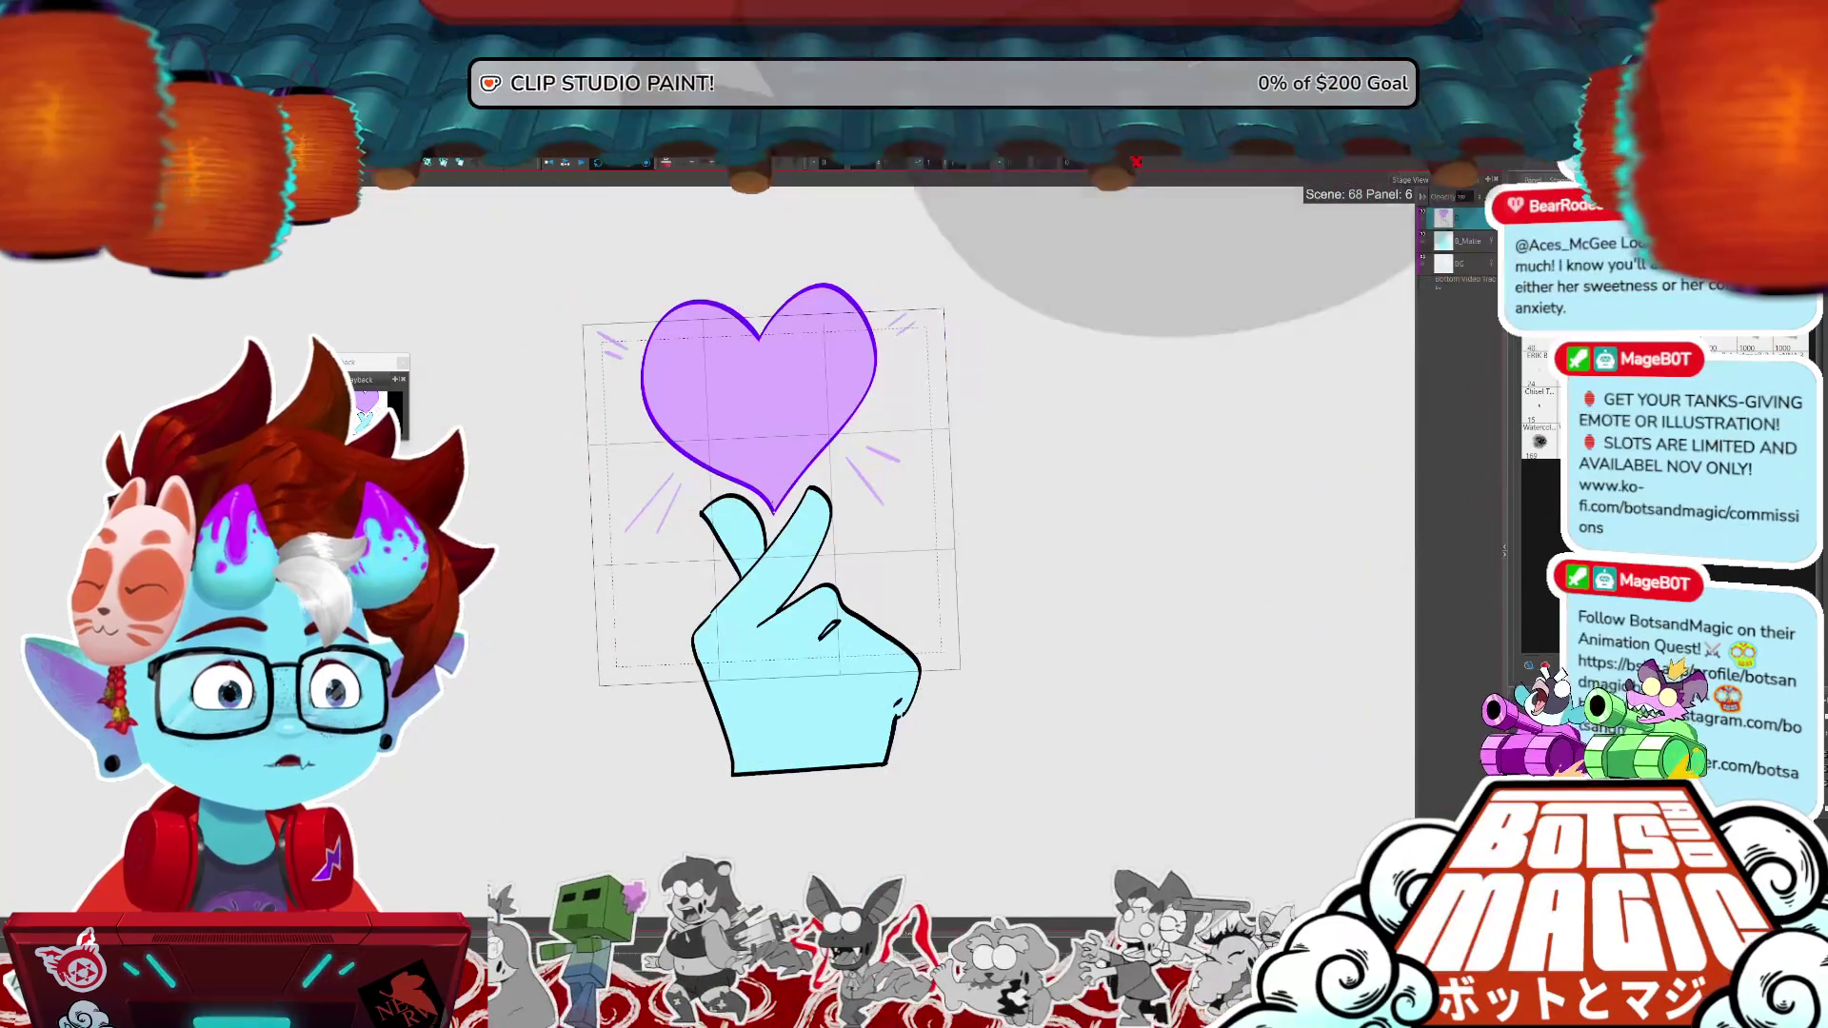
# - Flip between the sparkle and heart frames, play the animation, then return to Panel 4
pyautogui.press('Left')
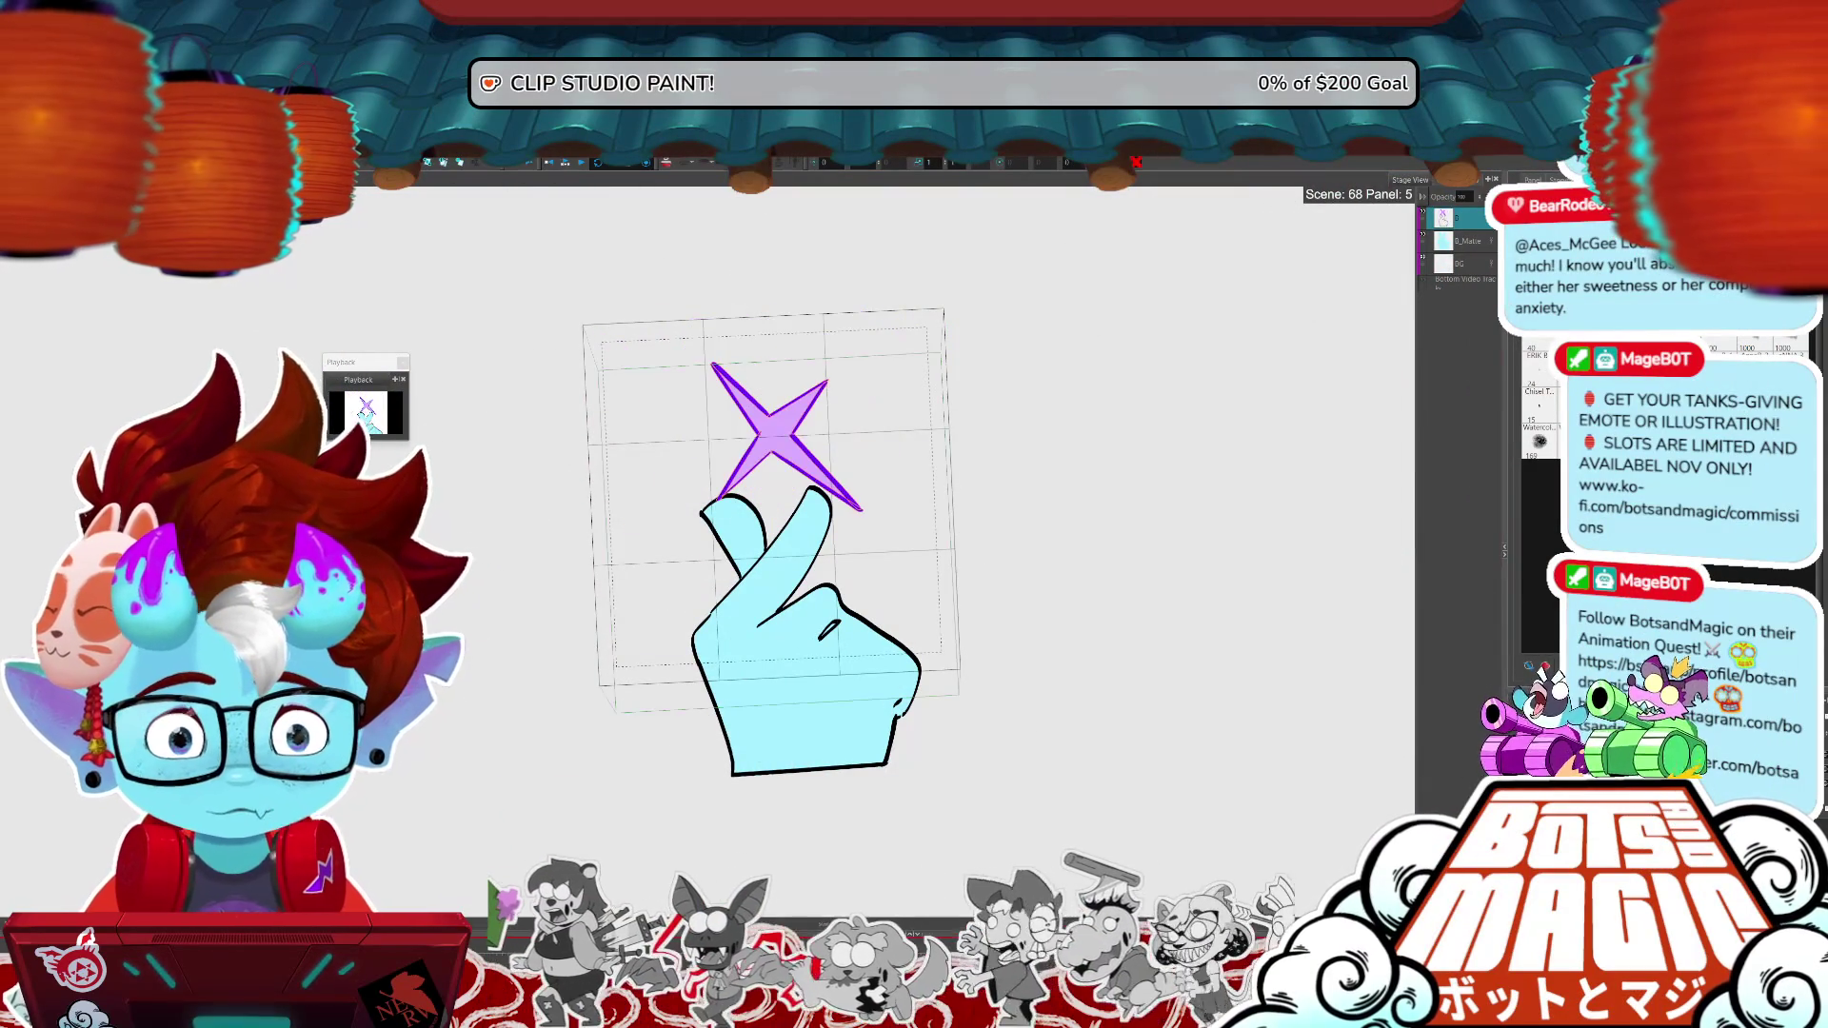
pyautogui.press('Right')
pyautogui.press('Right')
pyautogui.press('space')
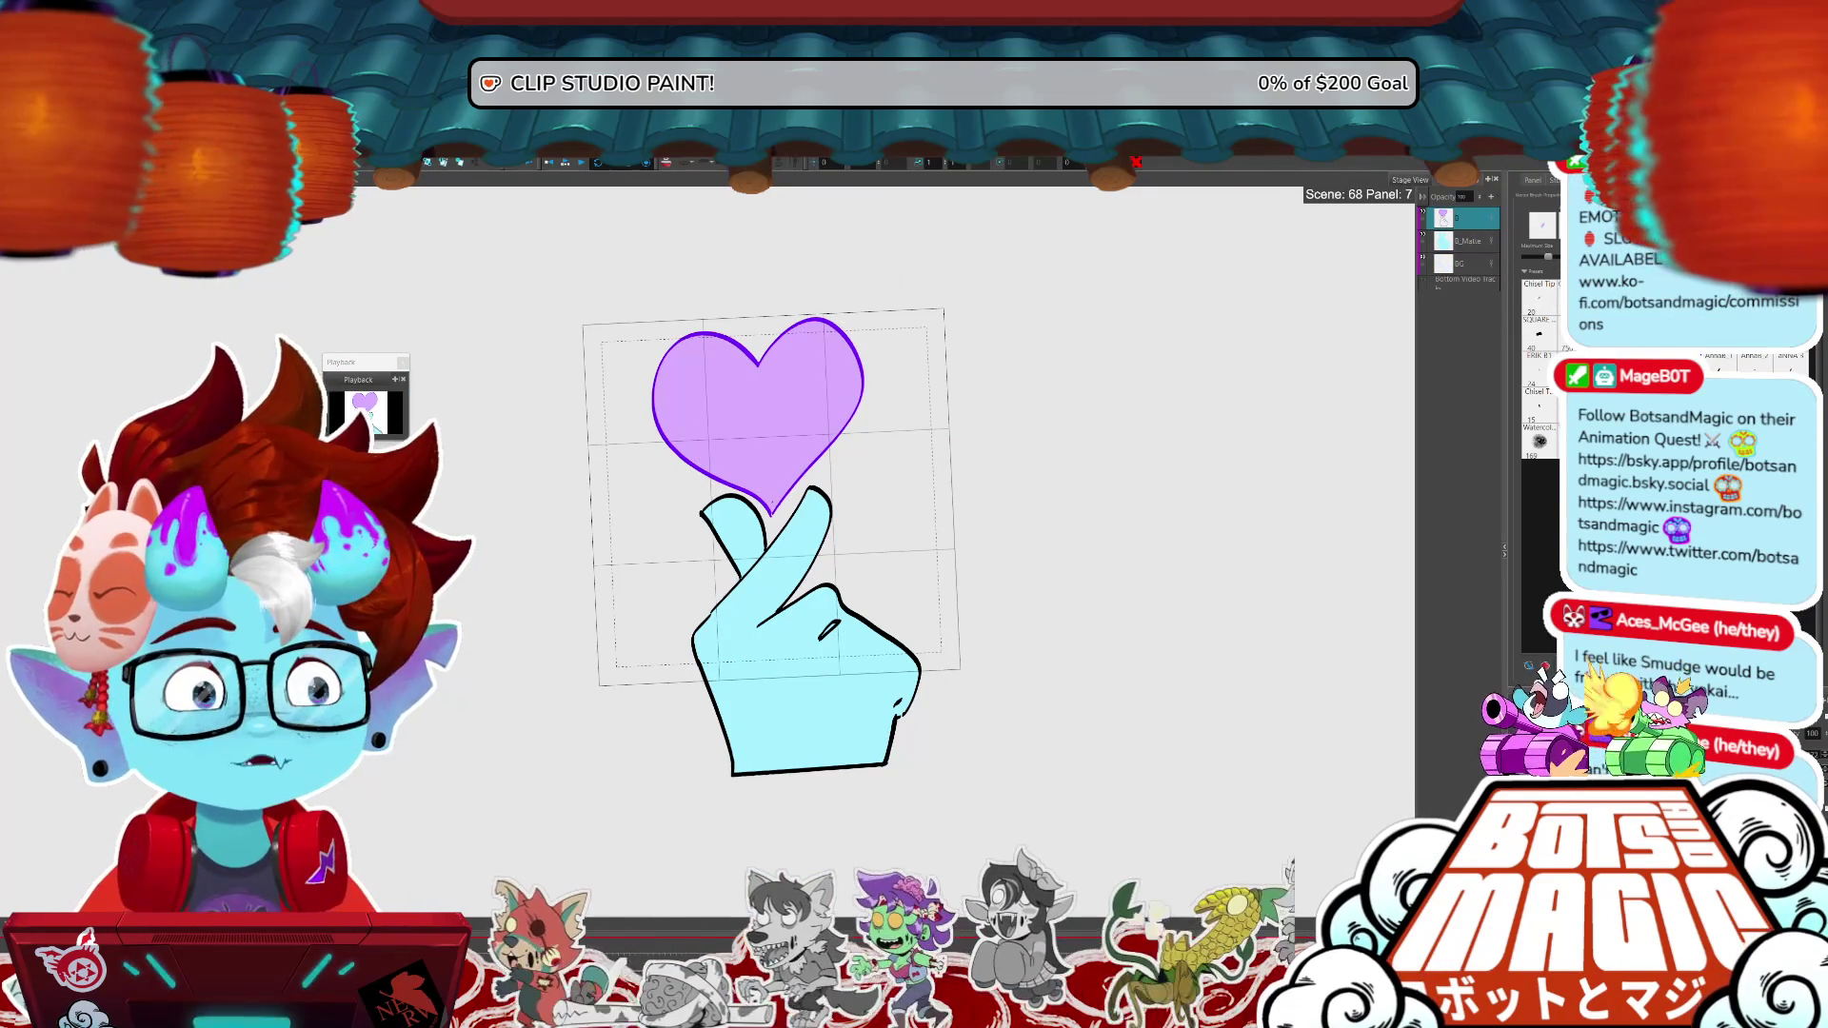
pyautogui.click(567, 161)
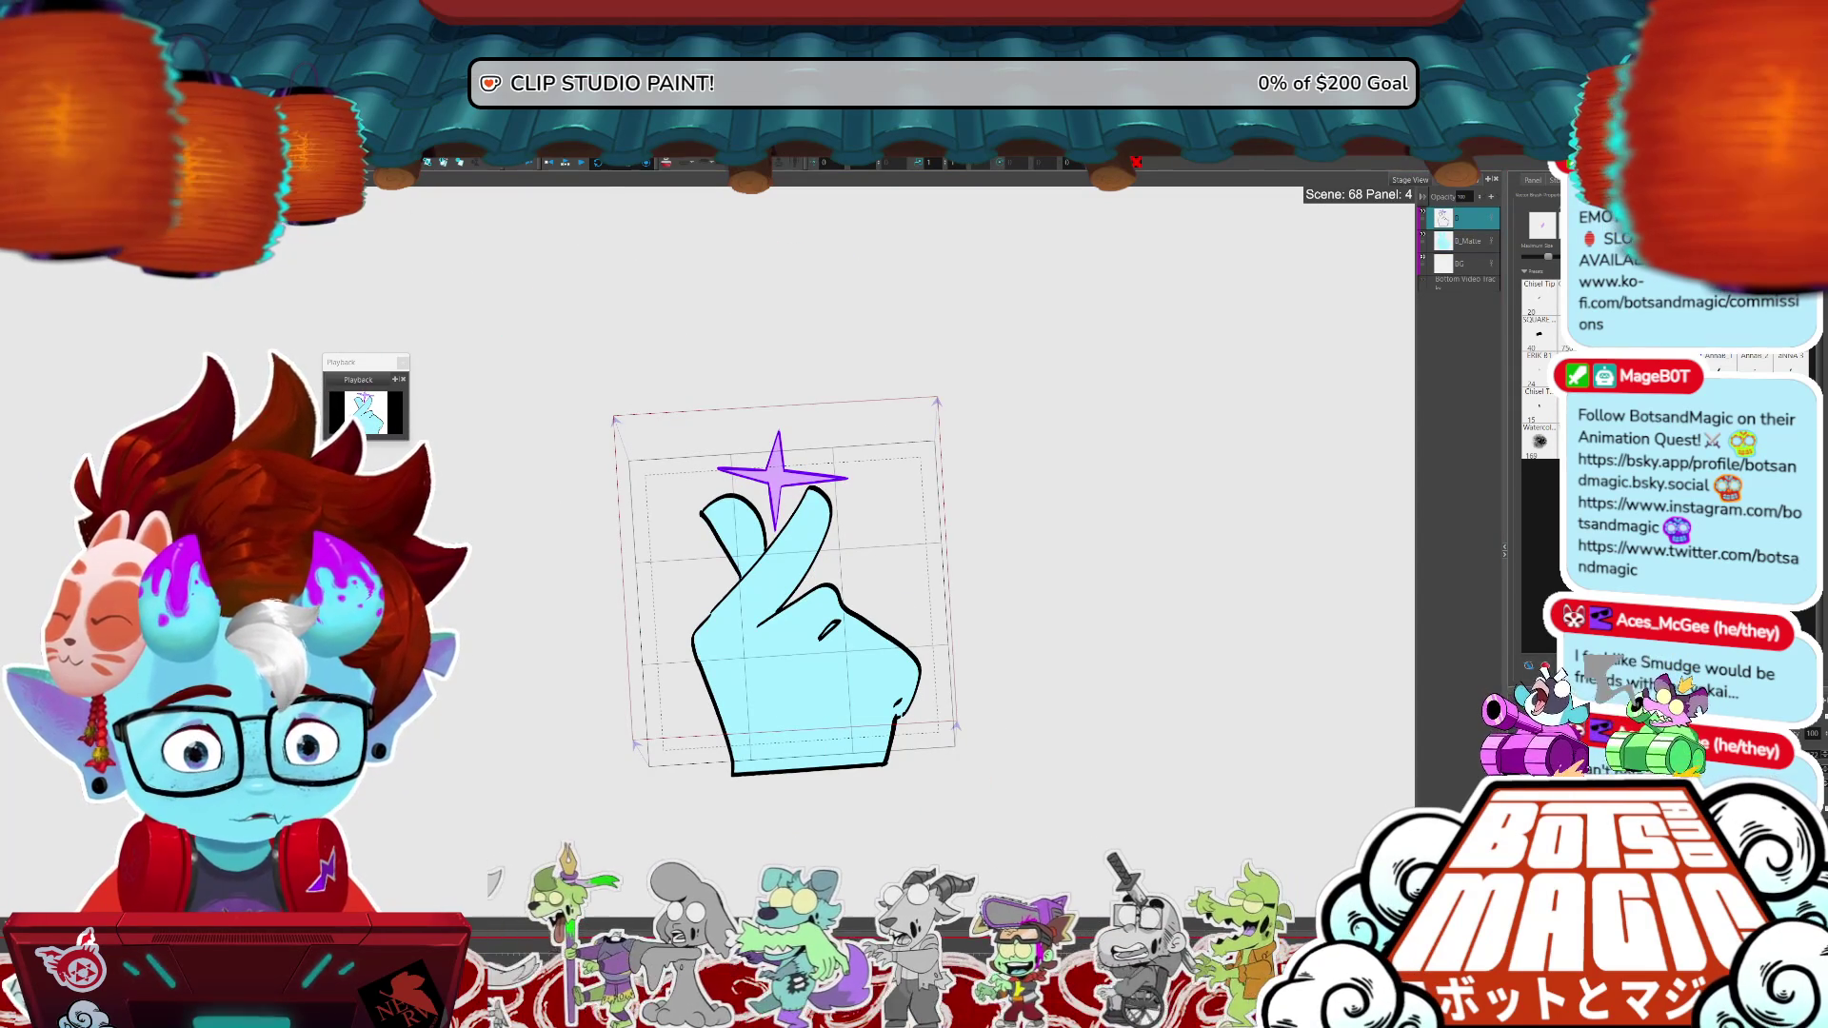
# - Shrink the inner camera frame around the hand and shift it upward
pyautogui.press('o')
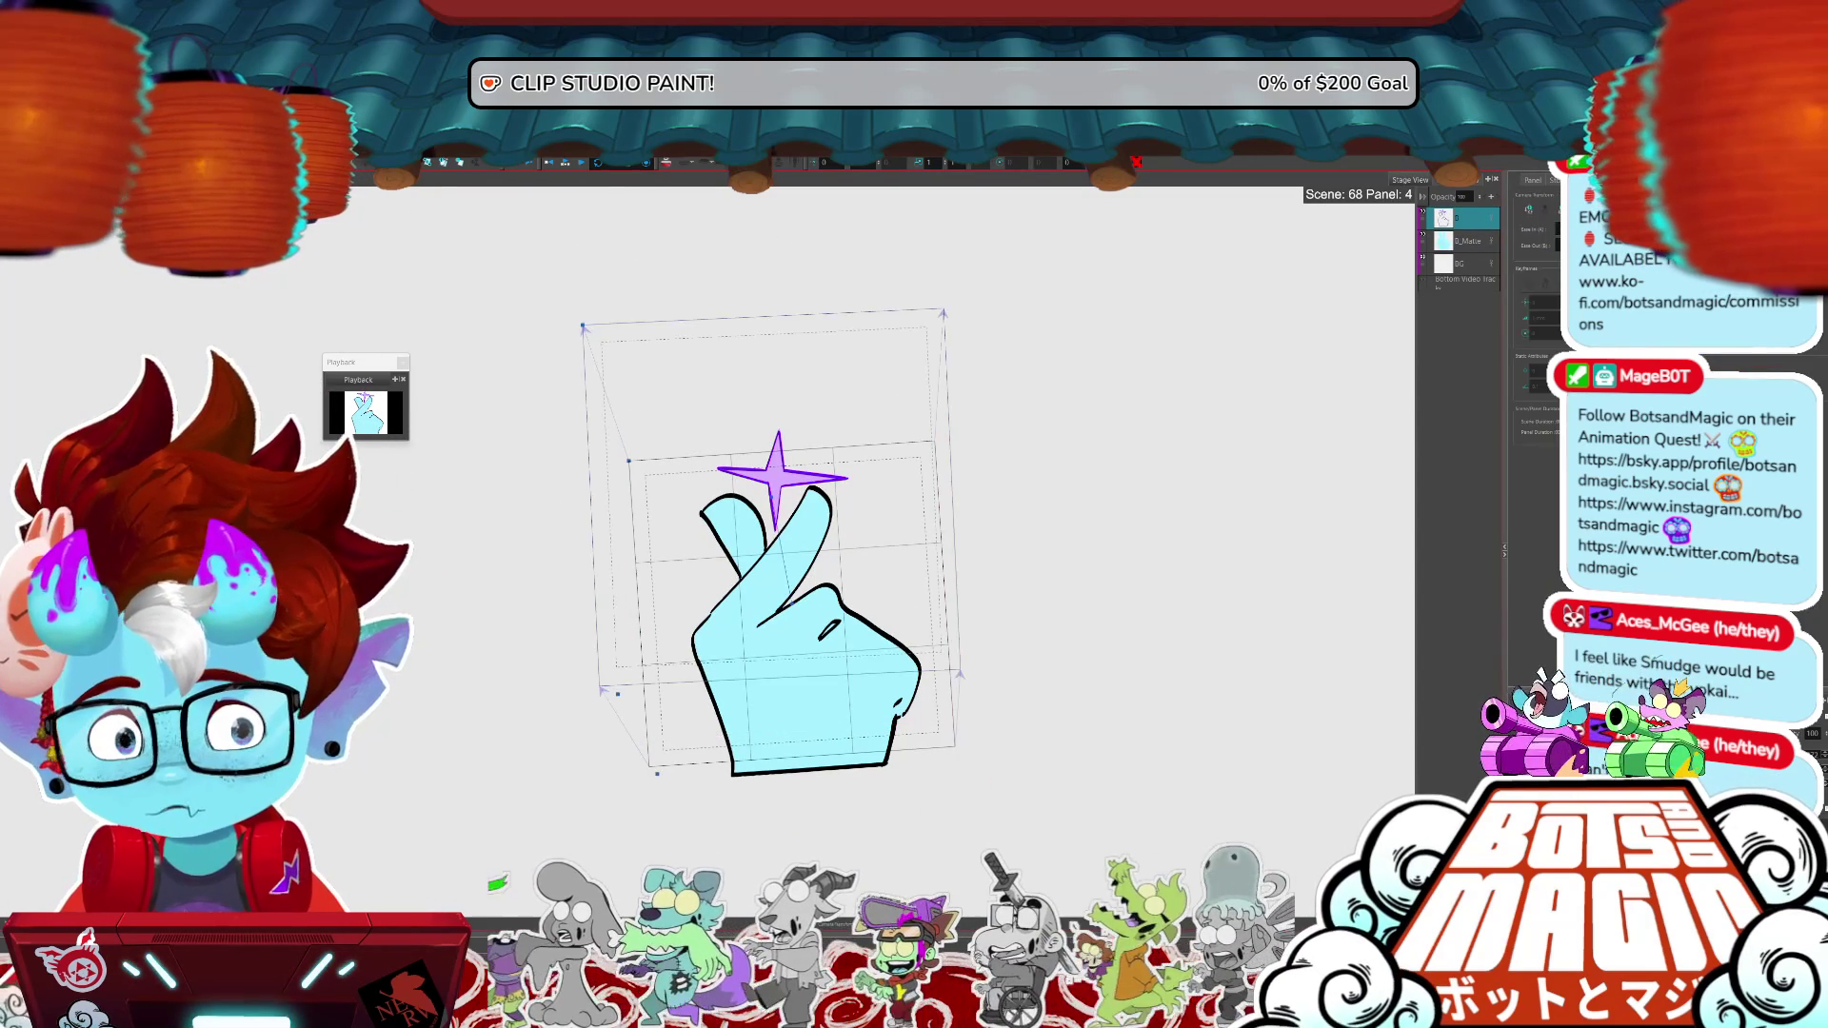
pyautogui.moveTo(628, 460); pyautogui.dragTo(652, 465)
pyautogui.moveTo(797, 612)
pyautogui.mouseDown()
pyautogui.moveTo(791, 563)
pyautogui.moveTo(817, 555)
pyautogui.moveTo(789, 562)
pyautogui.mouseUp()
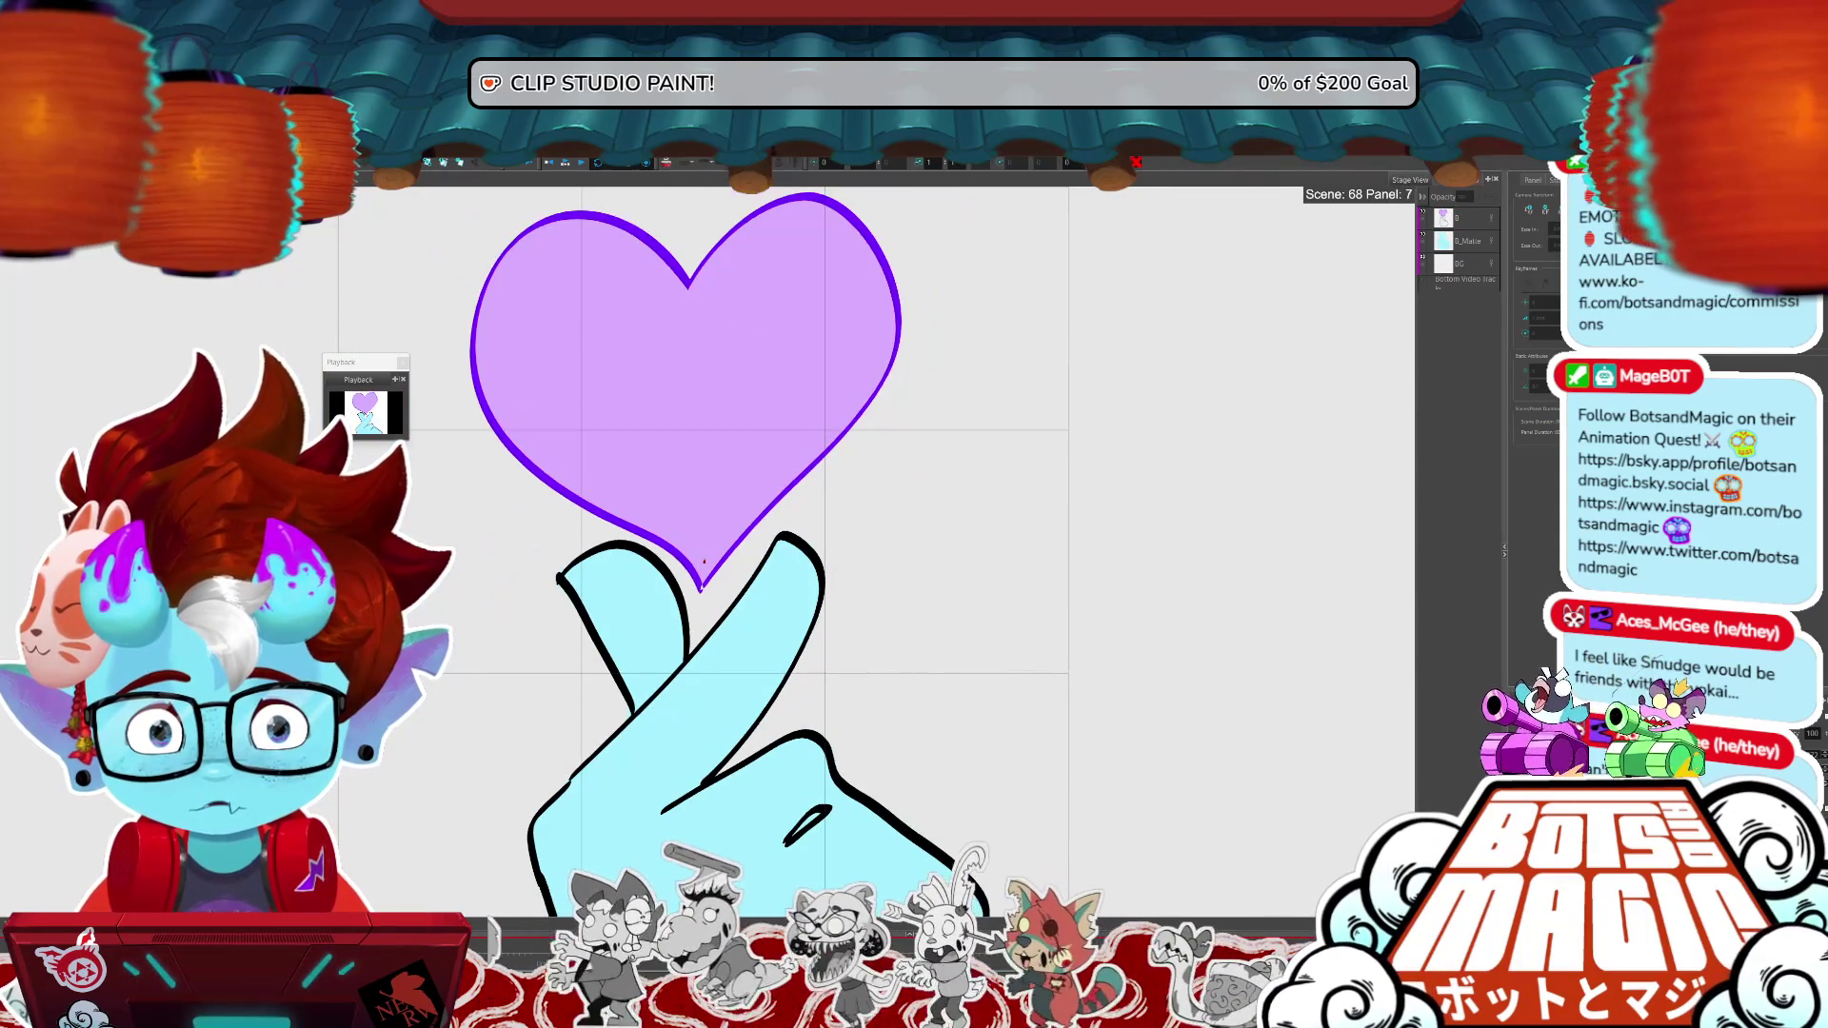
# - Stop the camera-zoom preview on panel 8, showing the purple heart above the cyan hand
pyautogui.press('space')
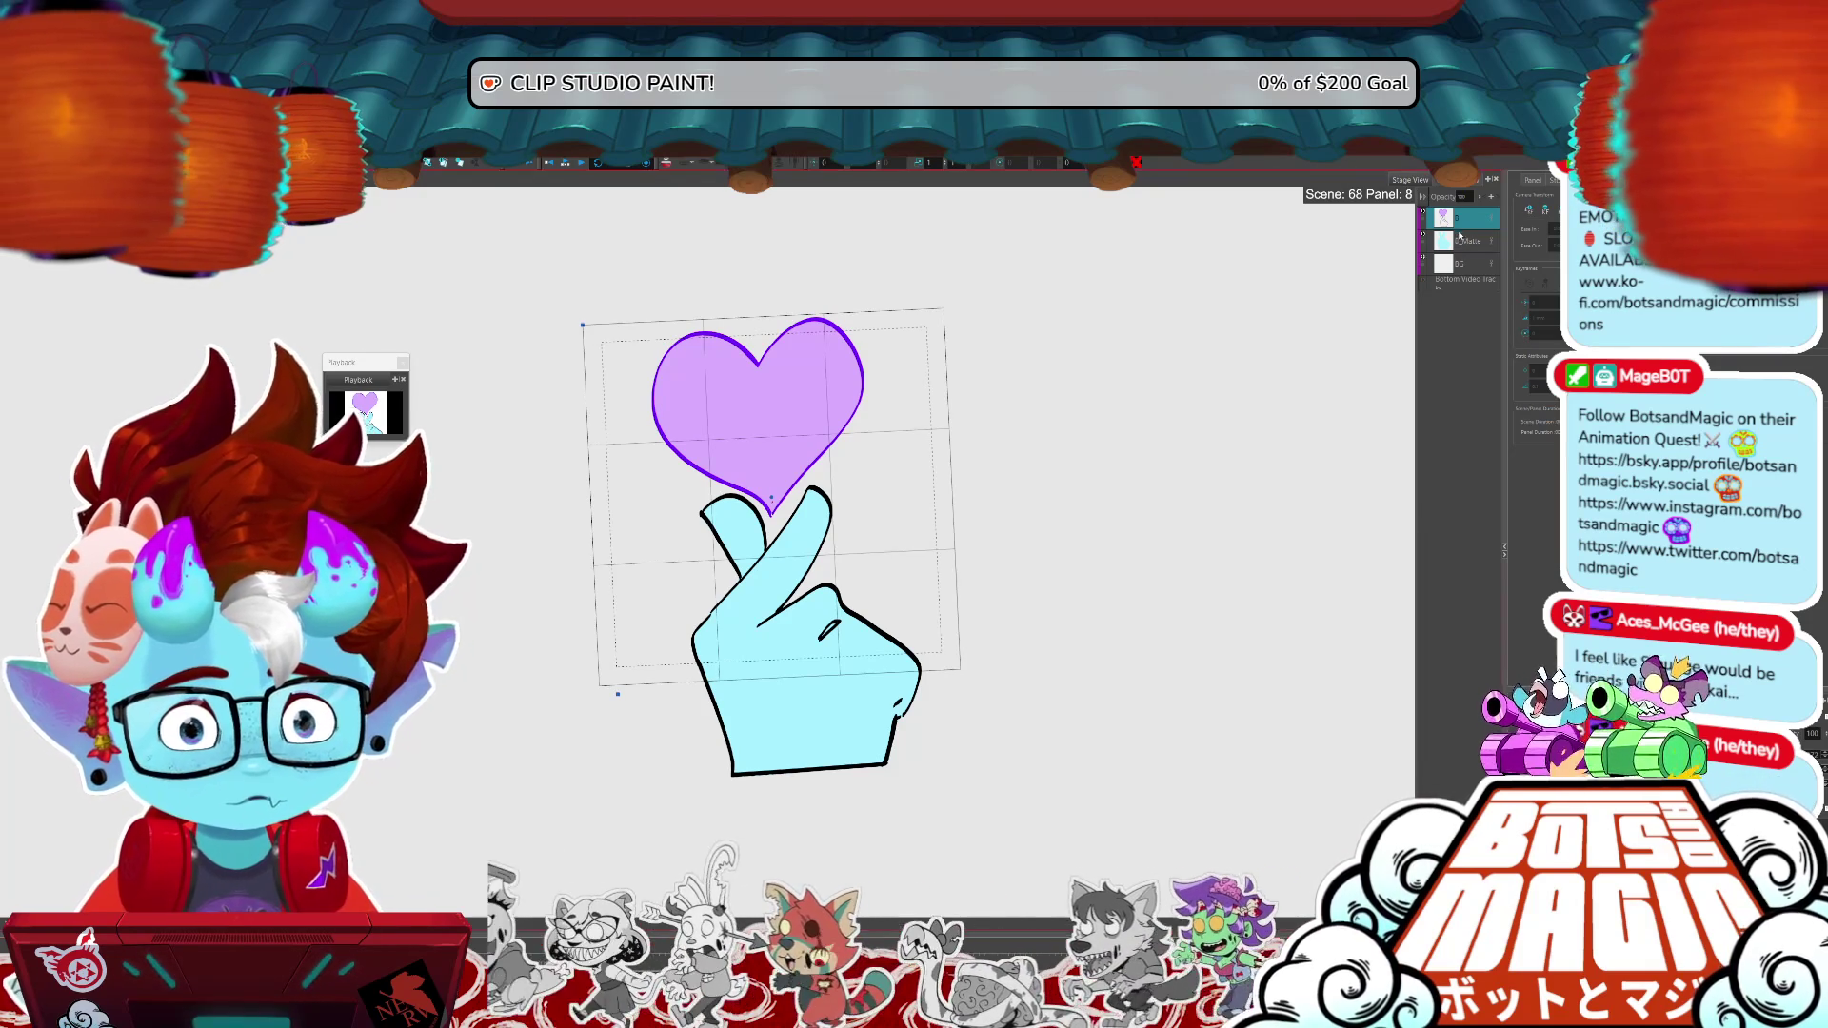
# - Lasso the hand's line art and cut it off the heart layer
pyautogui.press('m')
pyautogui.moveTo(968, 671); pyautogui.dragTo(664, 552)
pyautogui.hotkey('ctrl', 't')
pyautogui.press('Delete')
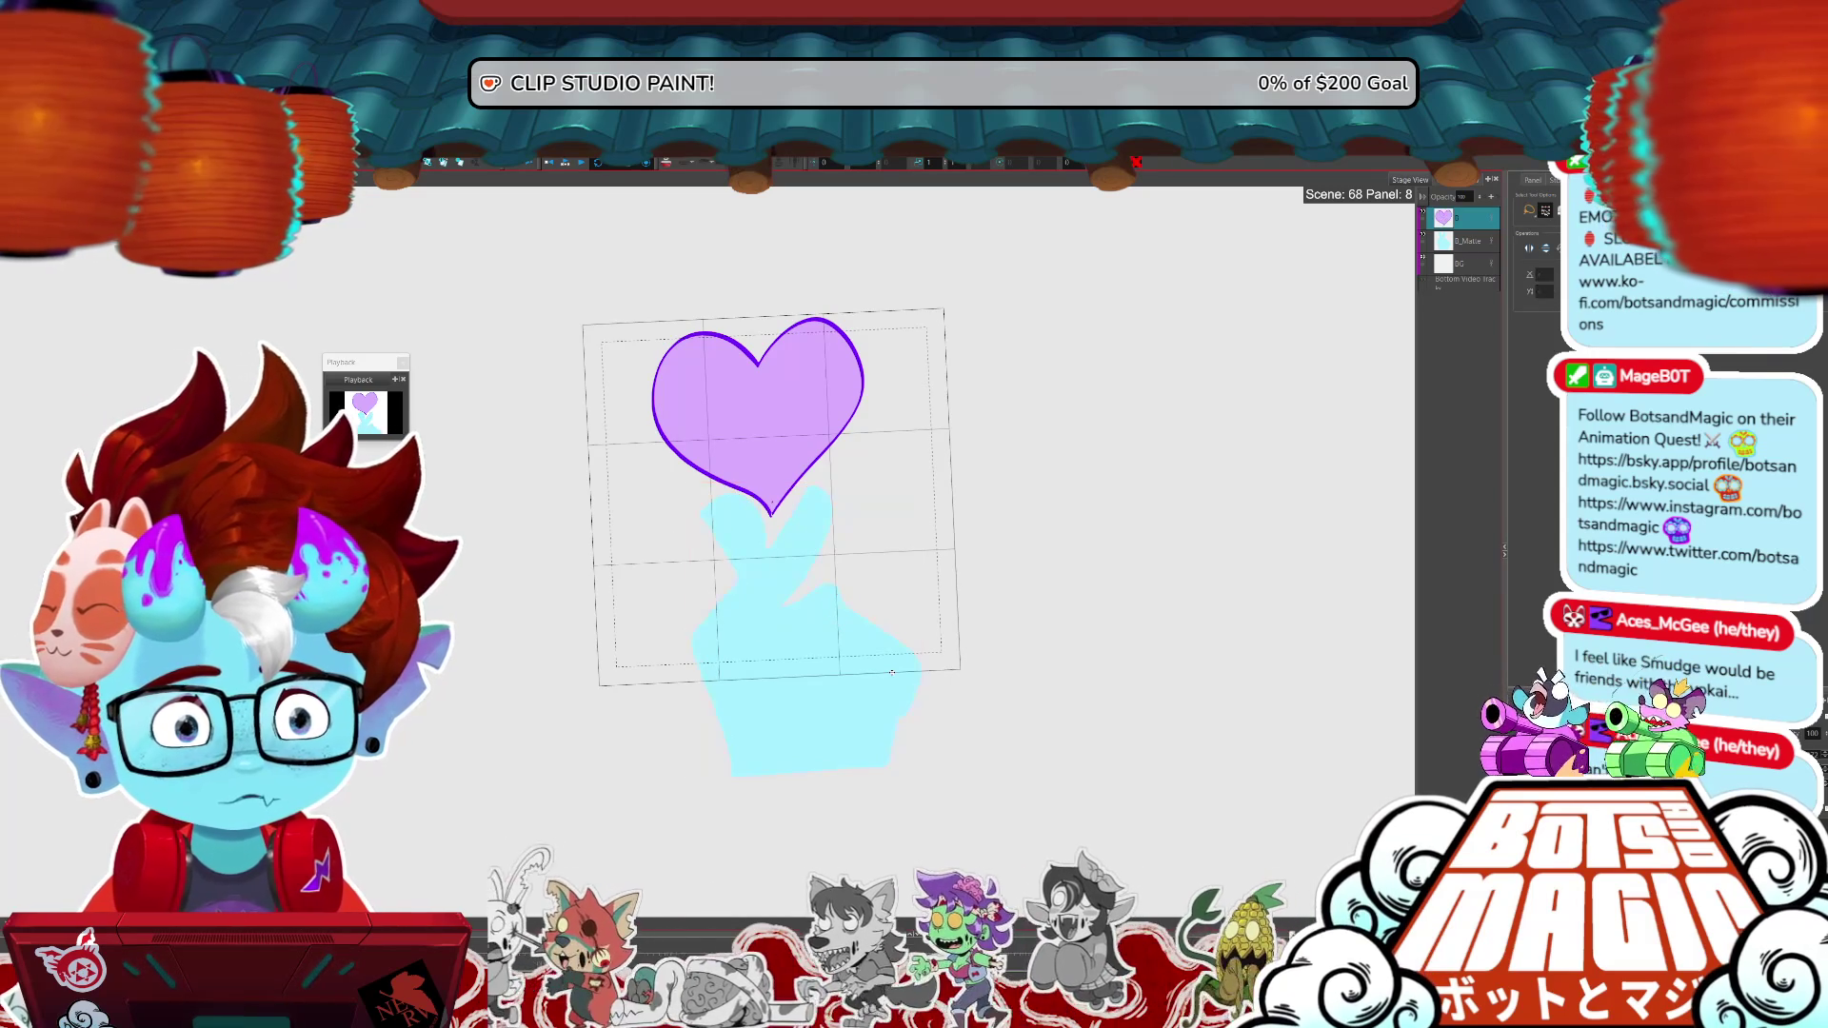
# - Paste the line art onto the hand layer, merge it down, and shift the hand below the frame
pyautogui.click(1467, 239)
pyautogui.hotkey('ctrl', 'v')
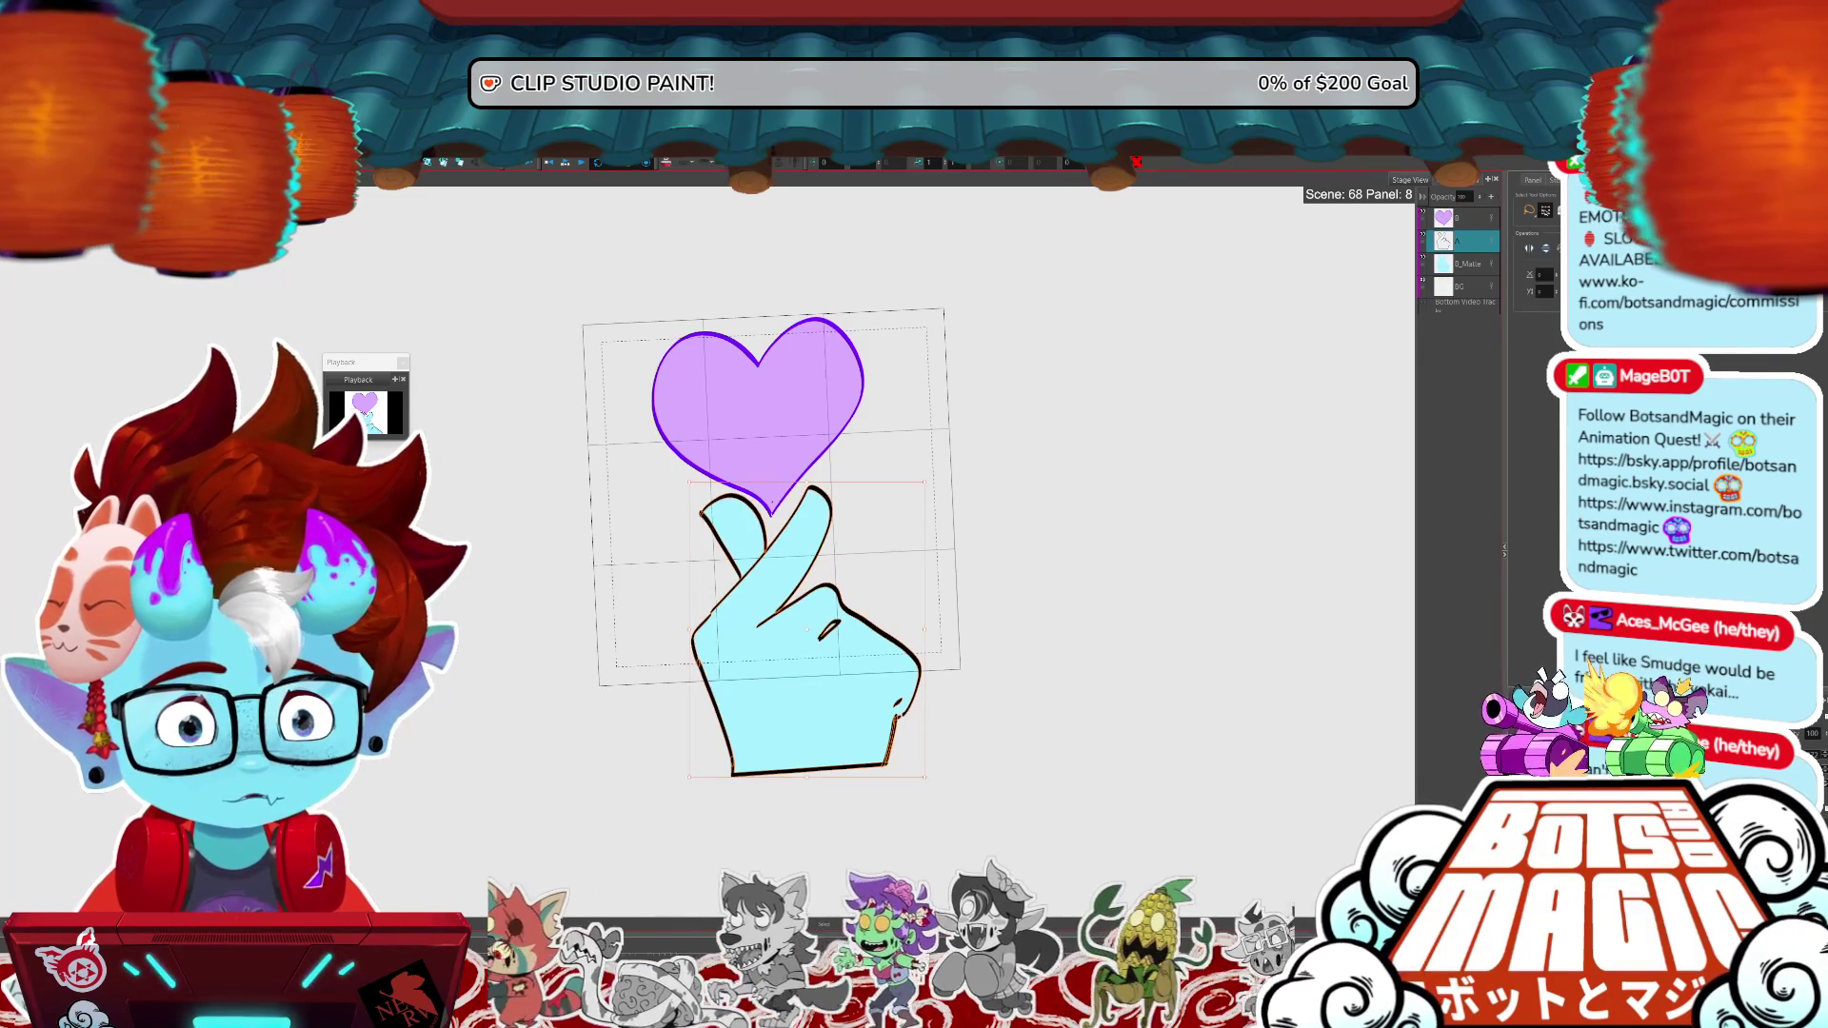
pyautogui.click(1461, 262)
pyautogui.hotkey('ctrl', 'e')
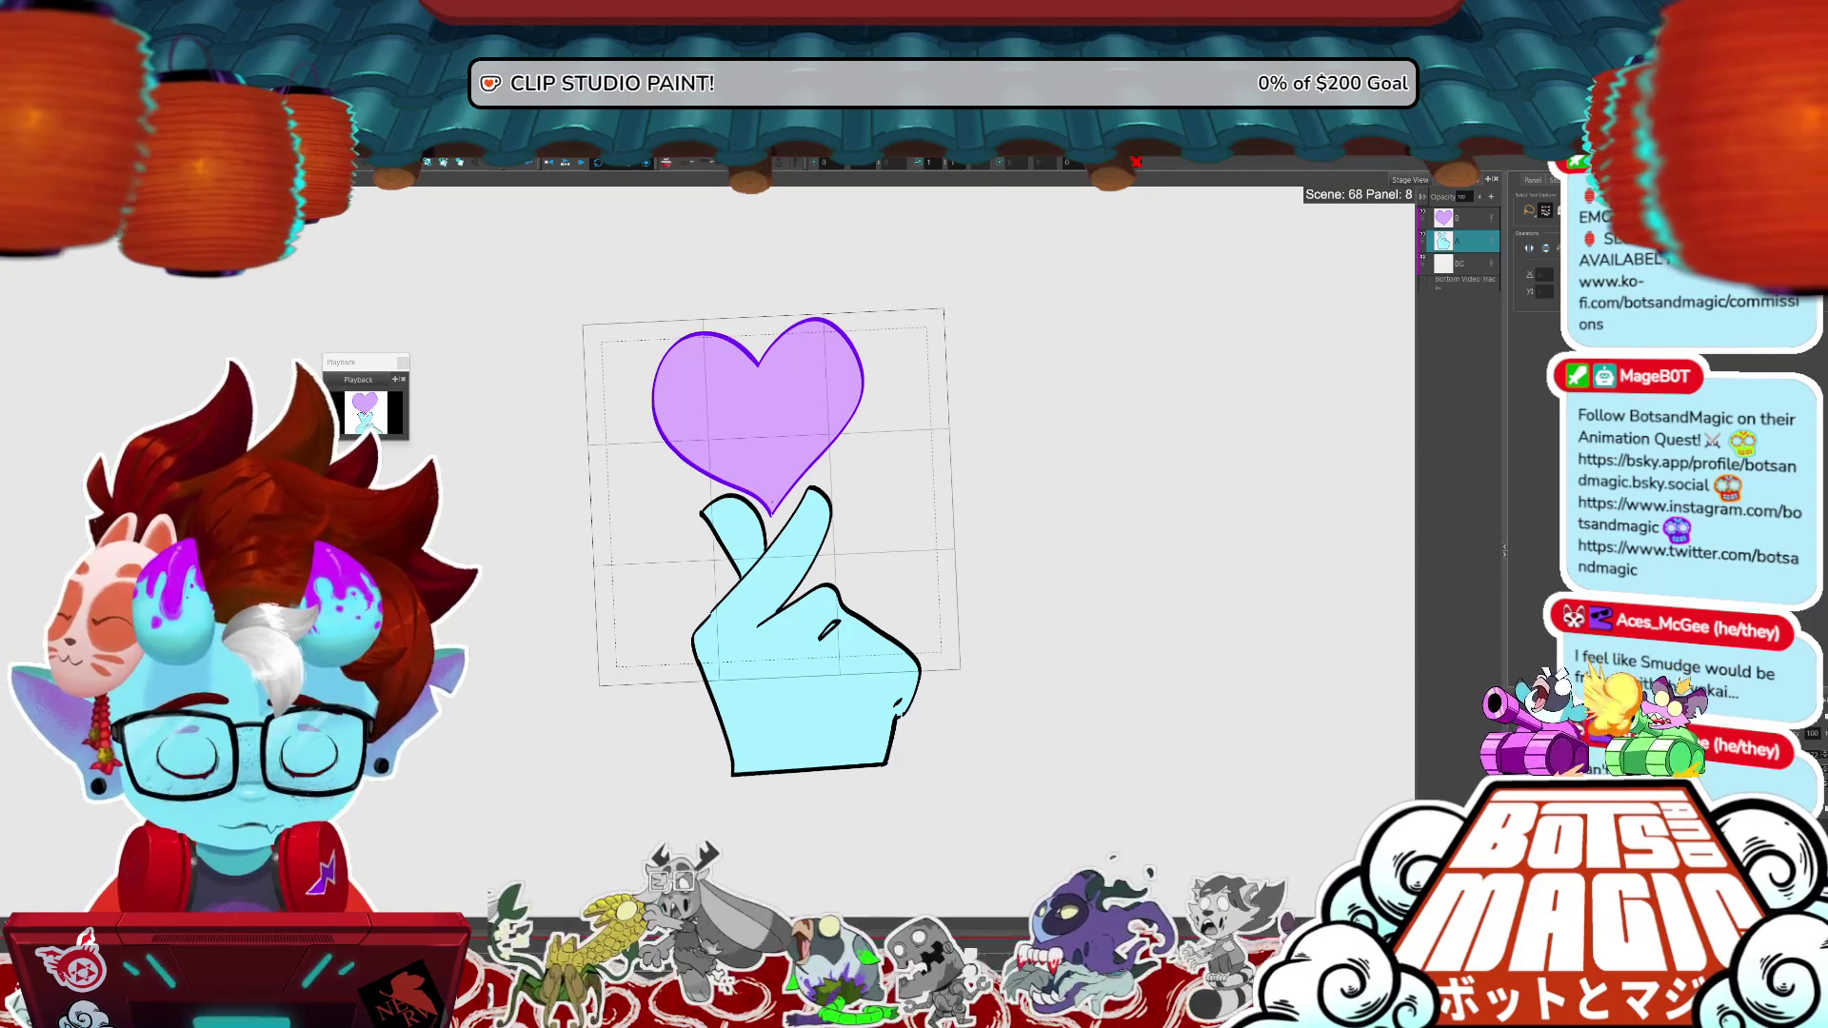
pyautogui.press('o')
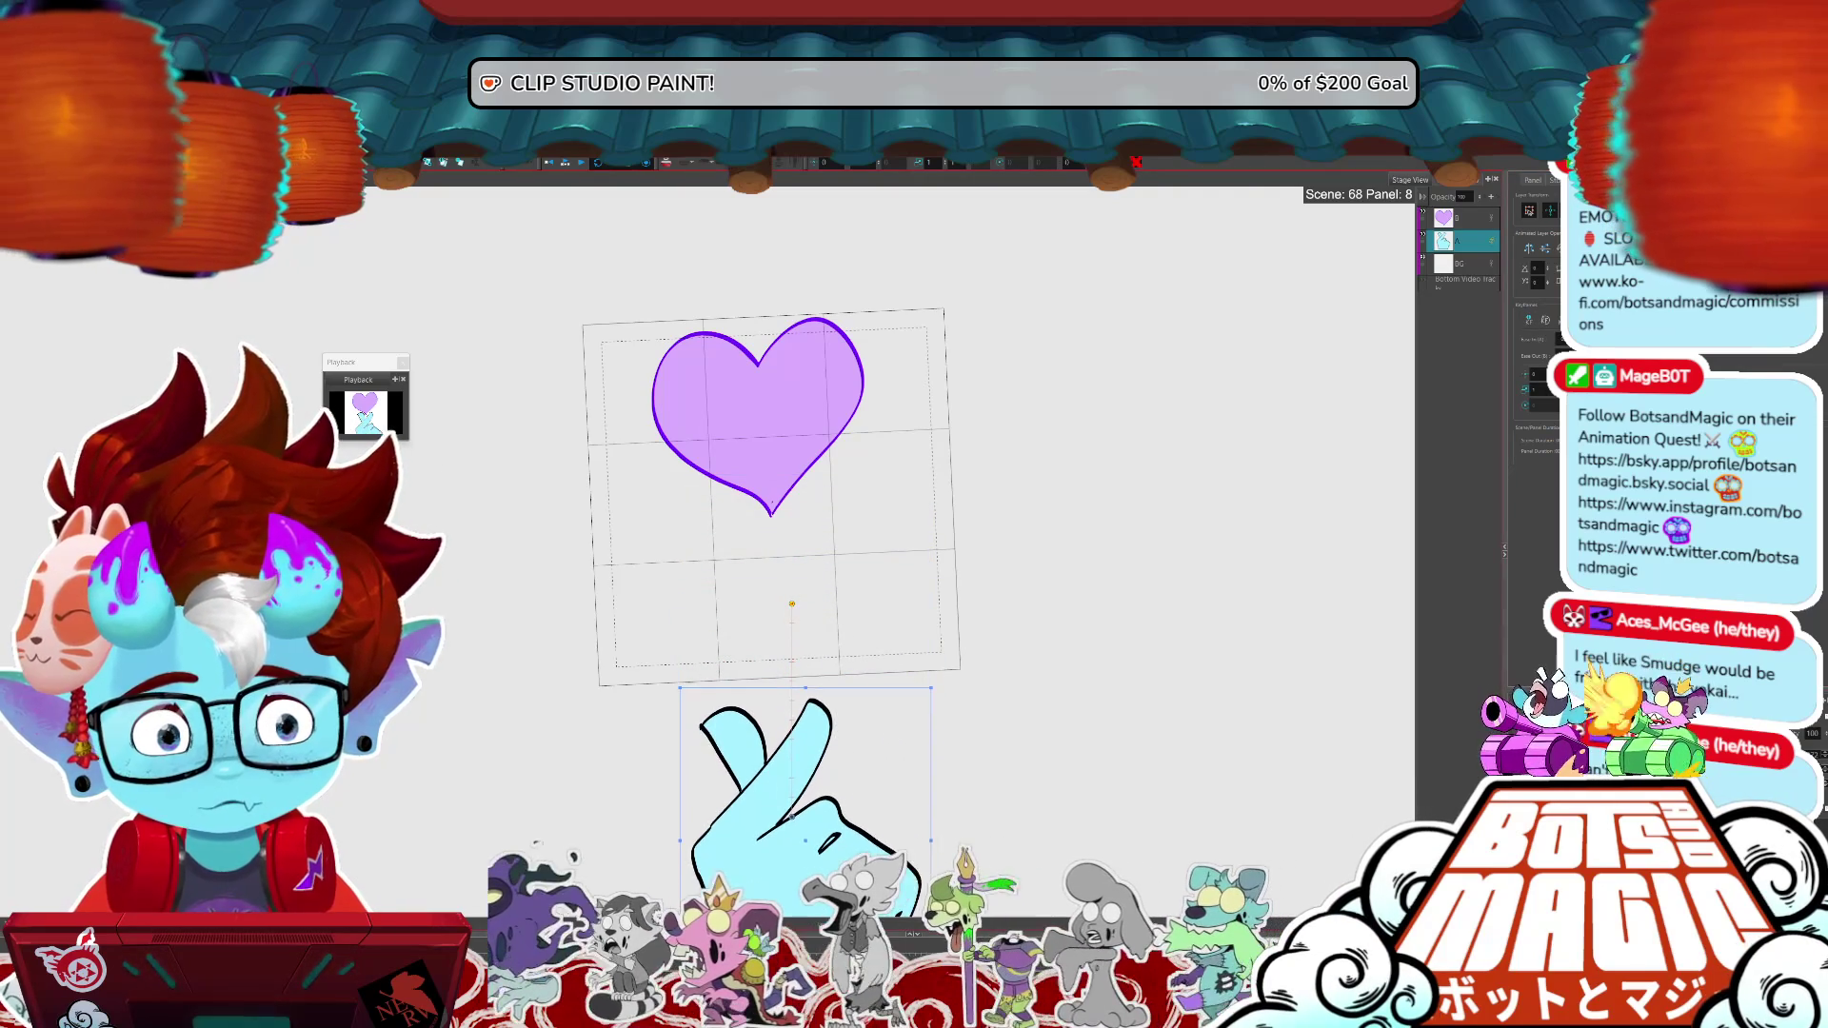
# - Drag the heart layer up above the top of the frame, then step forward along its path
pyautogui.click(1481, 211)
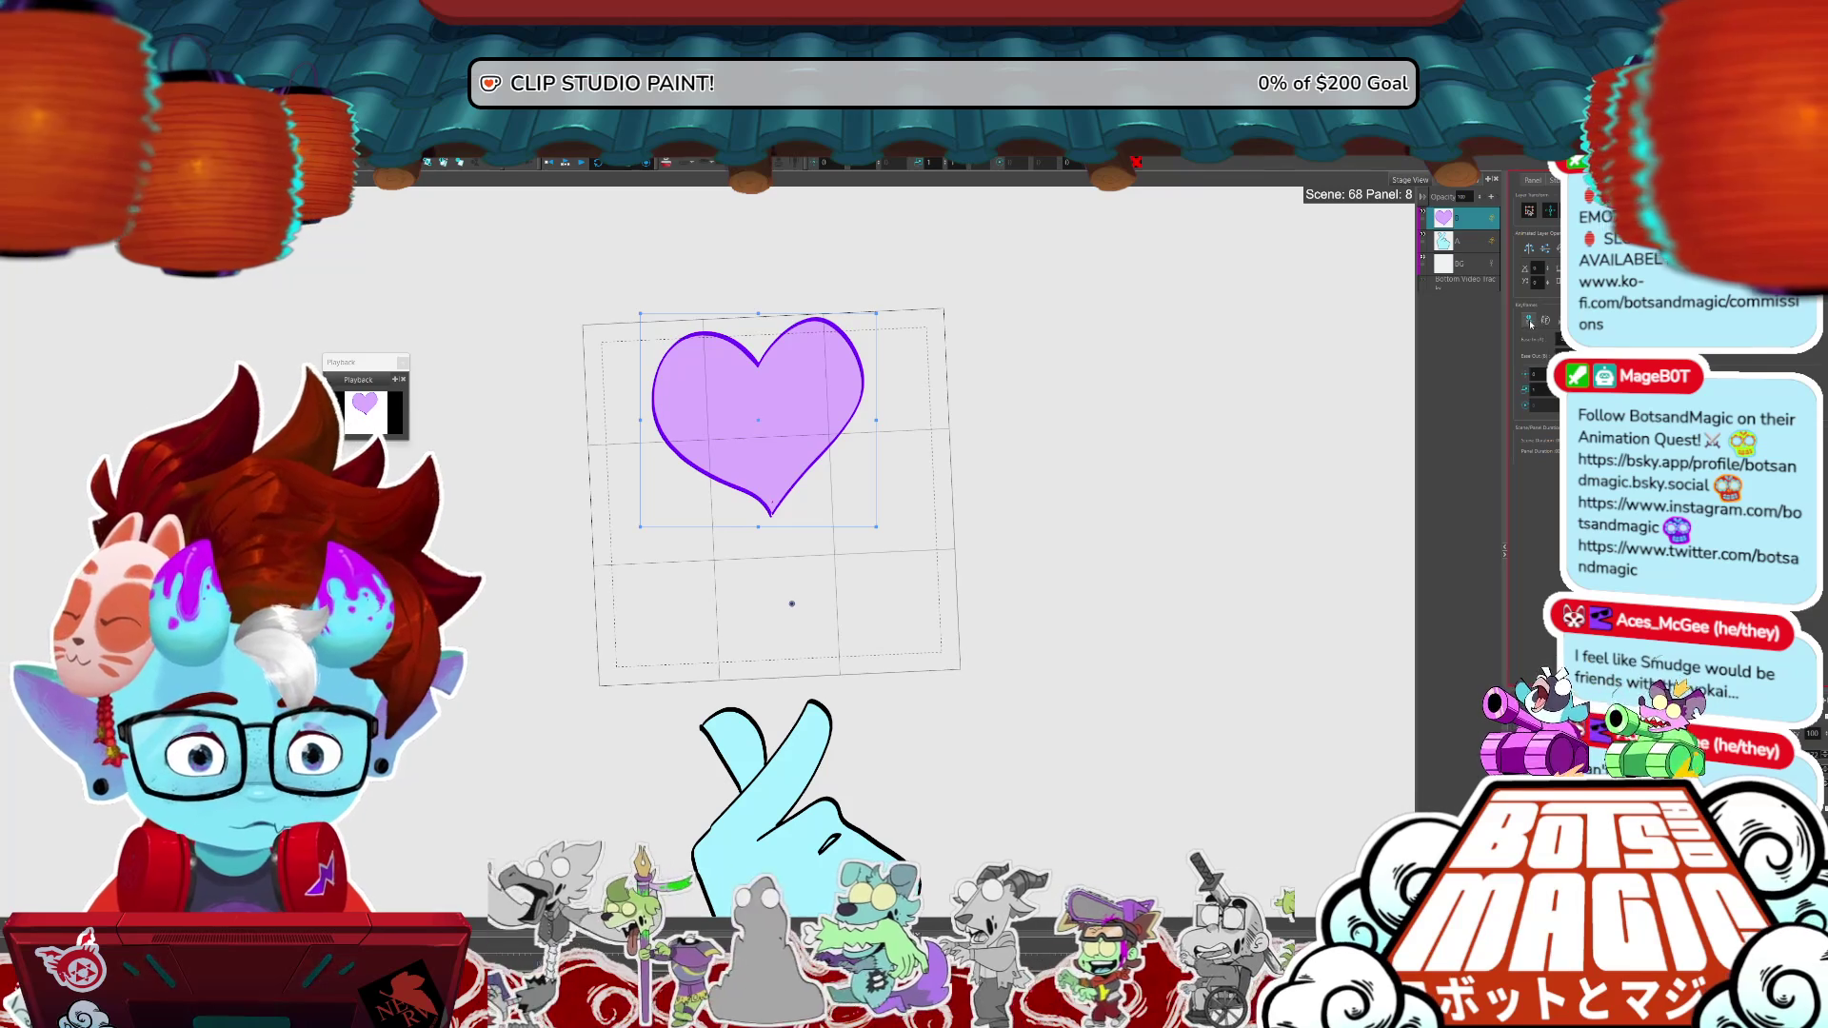
pyautogui.moveTo(816, 445); pyautogui.dragTo(816, 232)
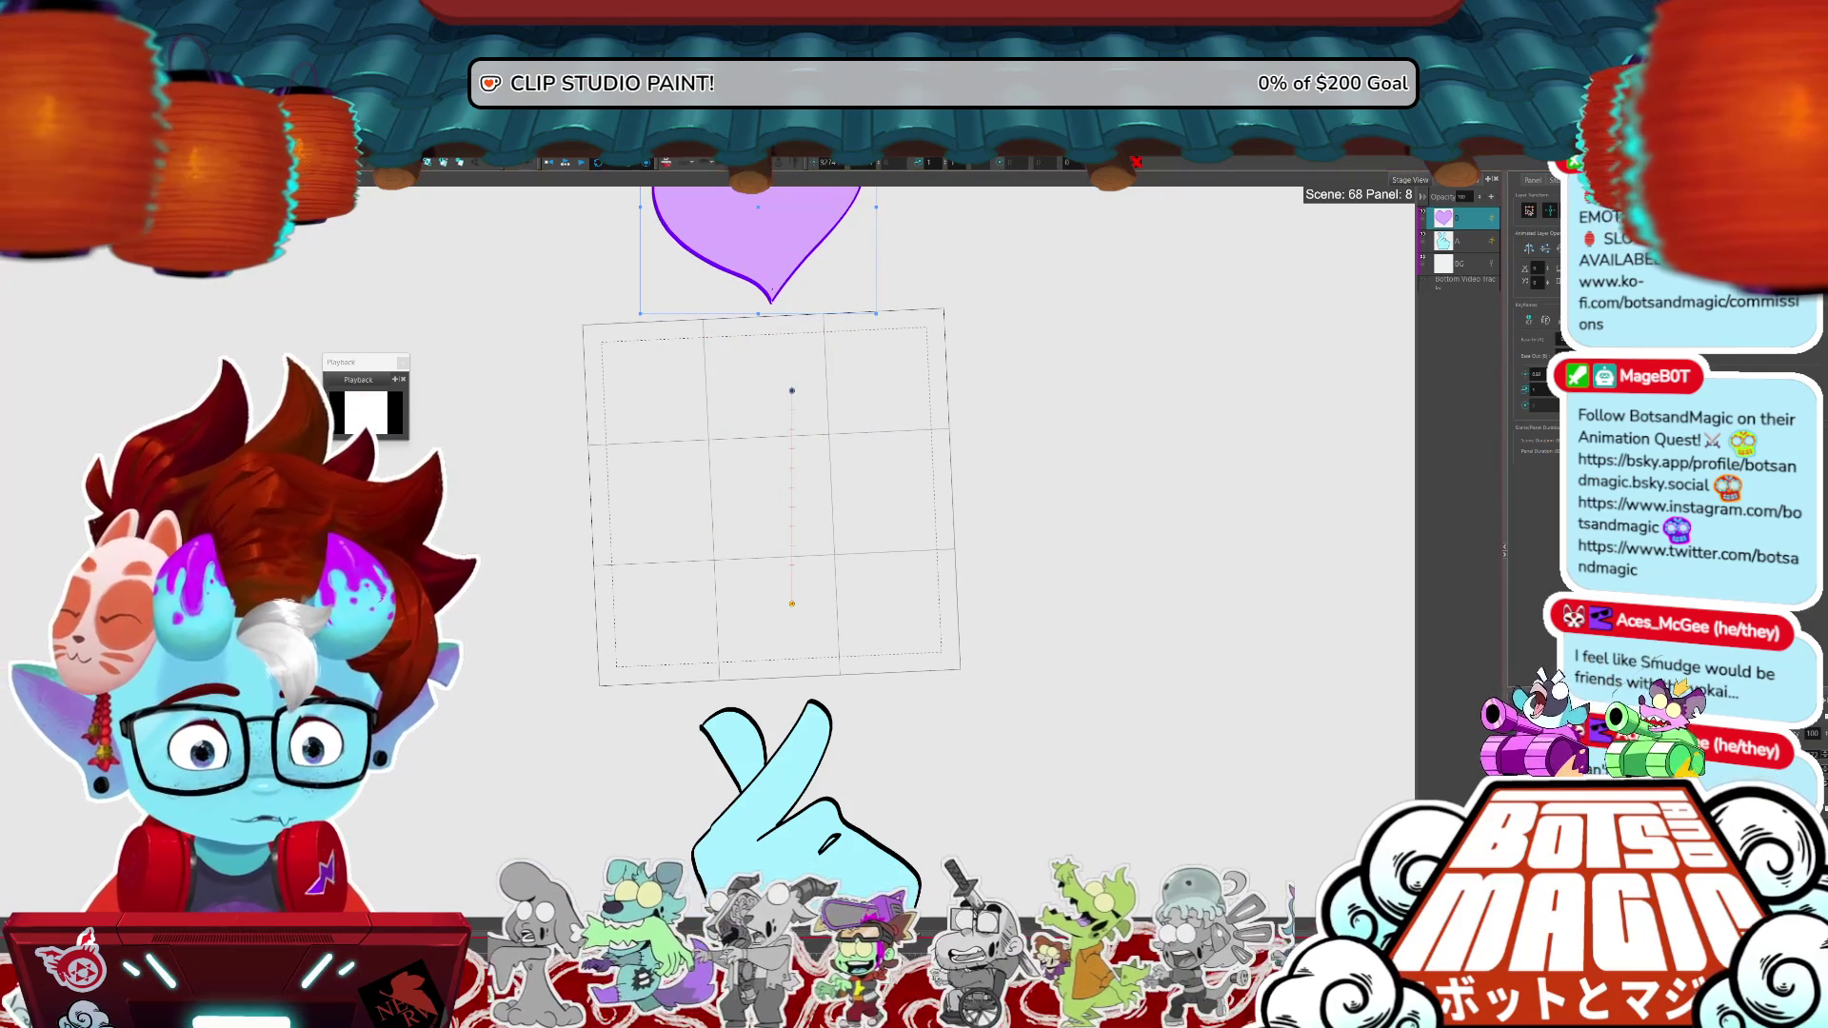
pyautogui.press('space')
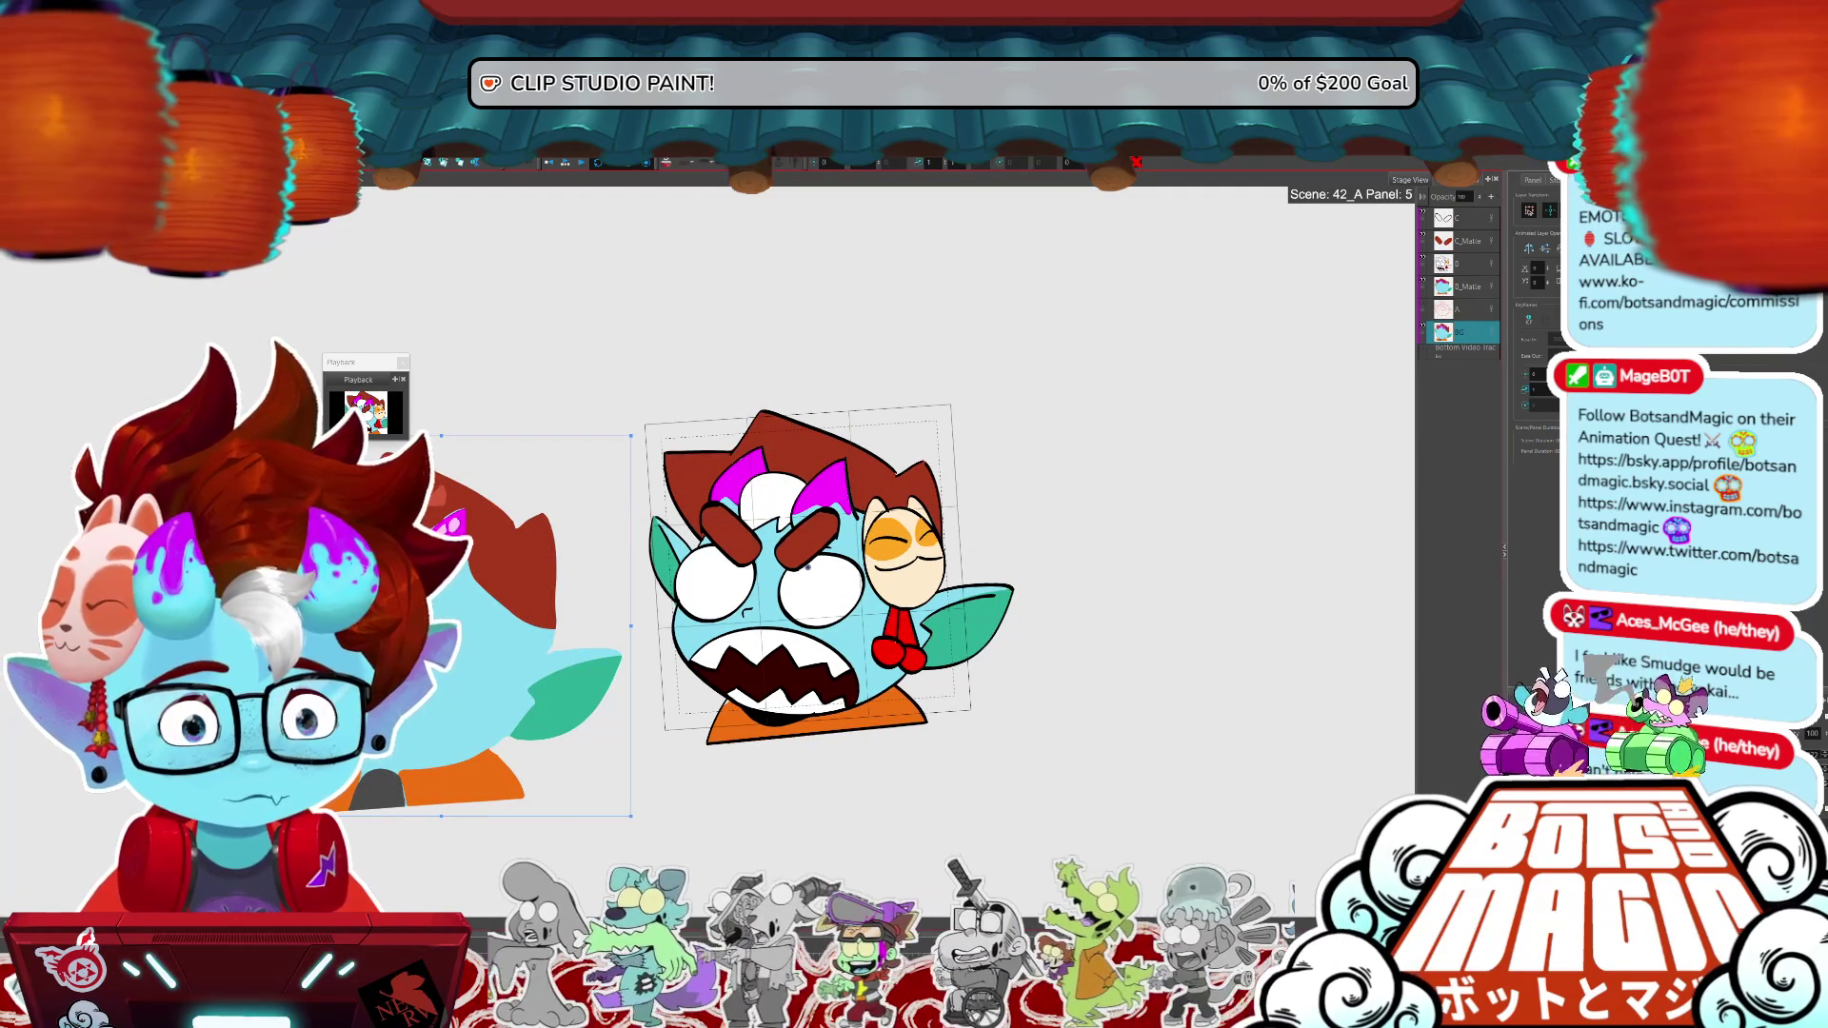
# - Select the B_Matte layer in scene 42_A's angry horned character
pyautogui.click(886, 631)
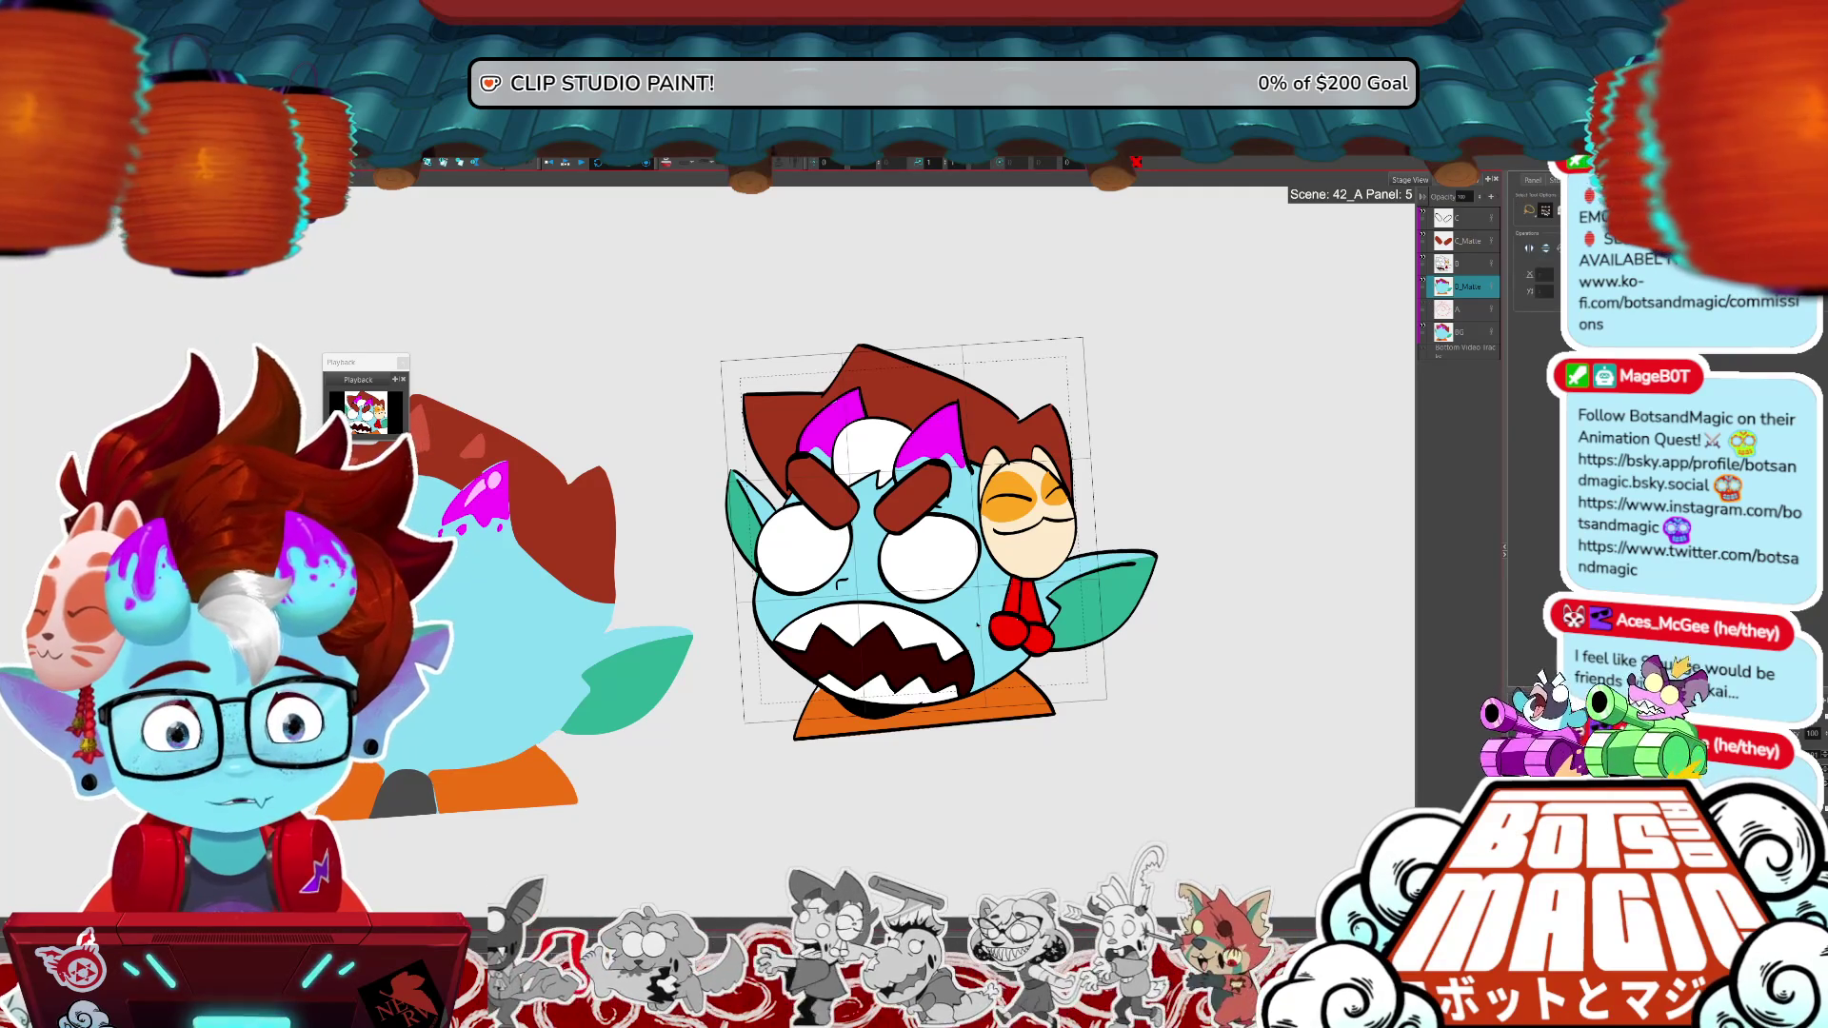
# - Add a layer above B_Matte and nudge the character's linework slightly downward
pyautogui.click(974, 612)
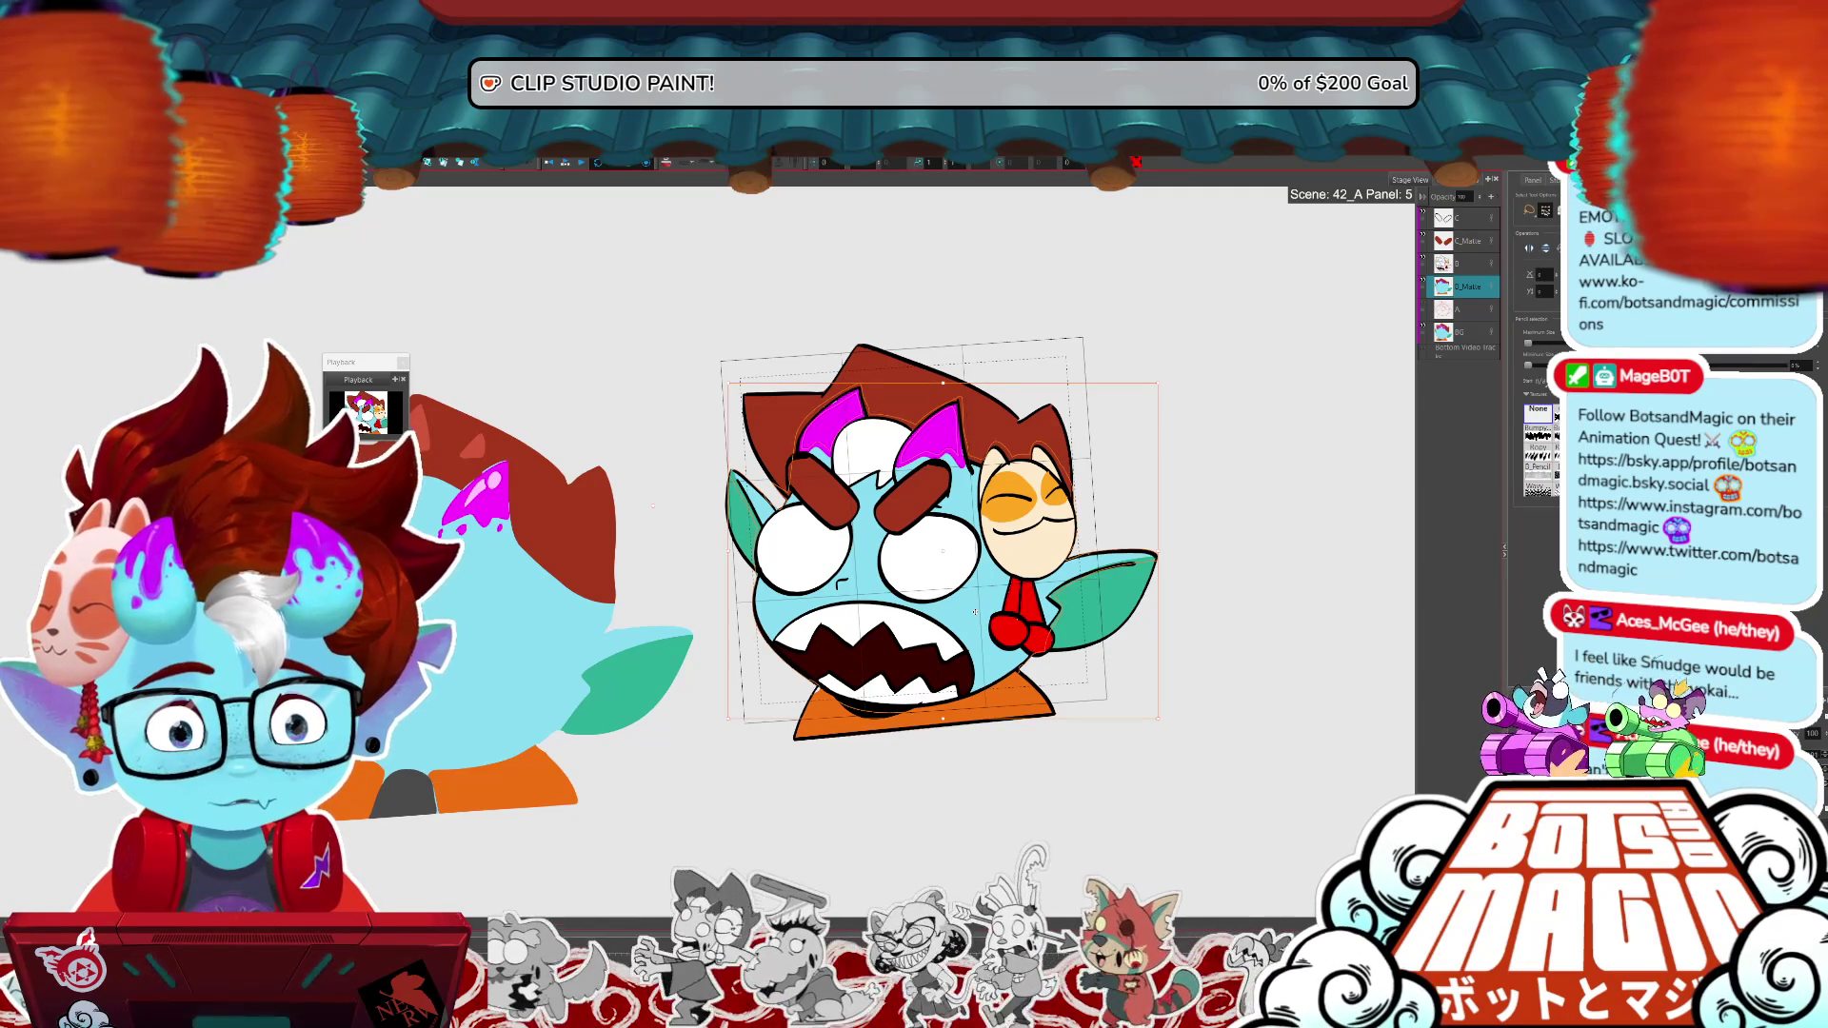
pyautogui.hotkey('ctrl', 'shift', 'n')
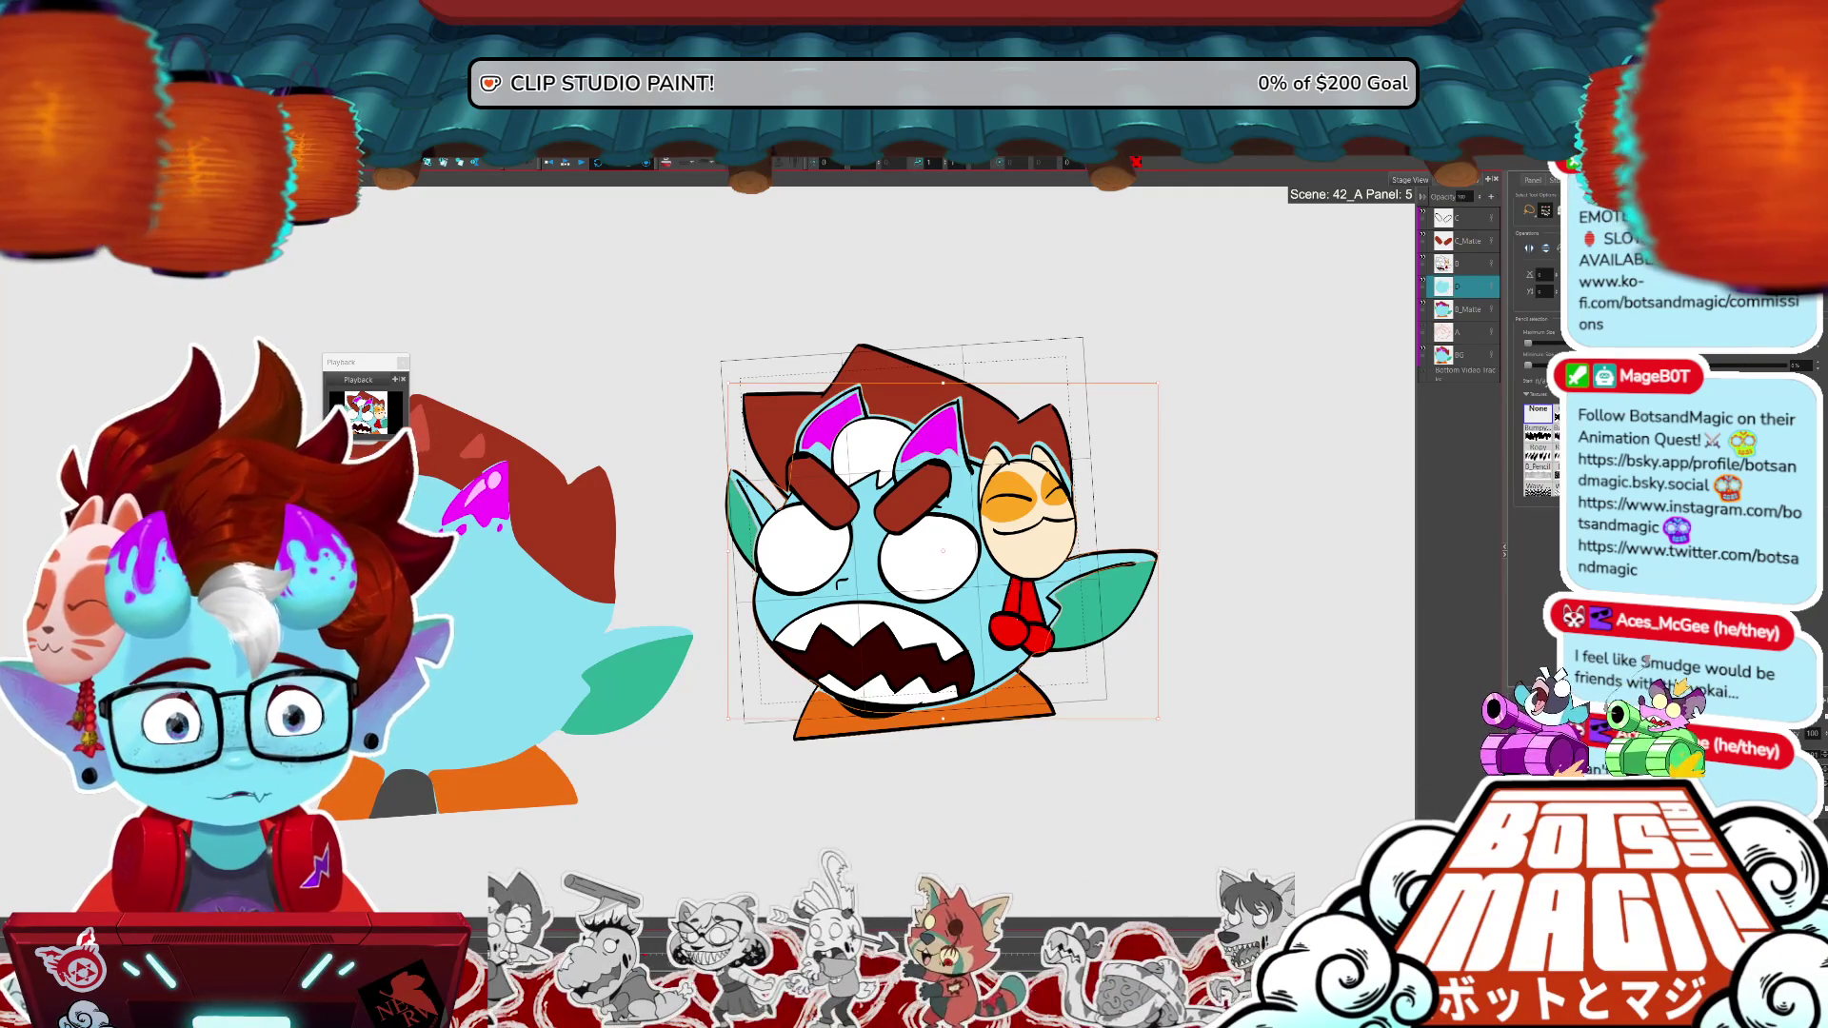
pyautogui.moveTo(992, 600); pyautogui.dragTo(992, 611)
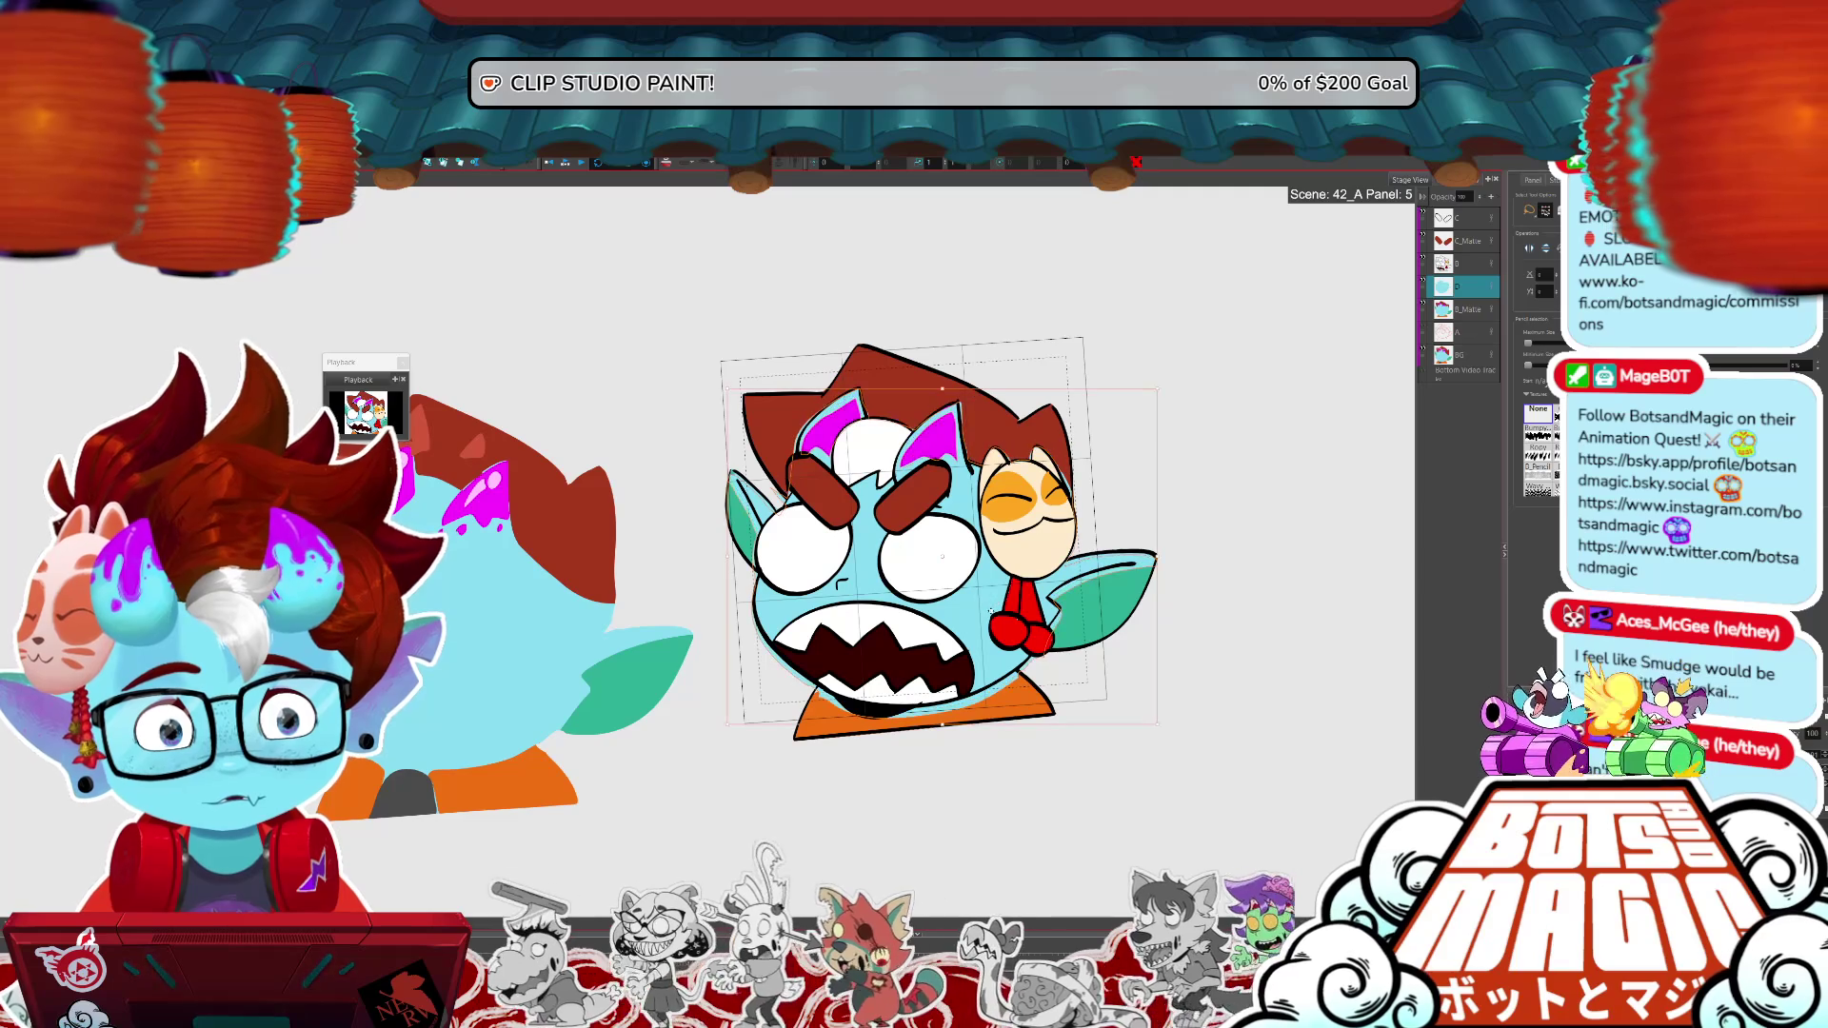
pyautogui.press('Return')
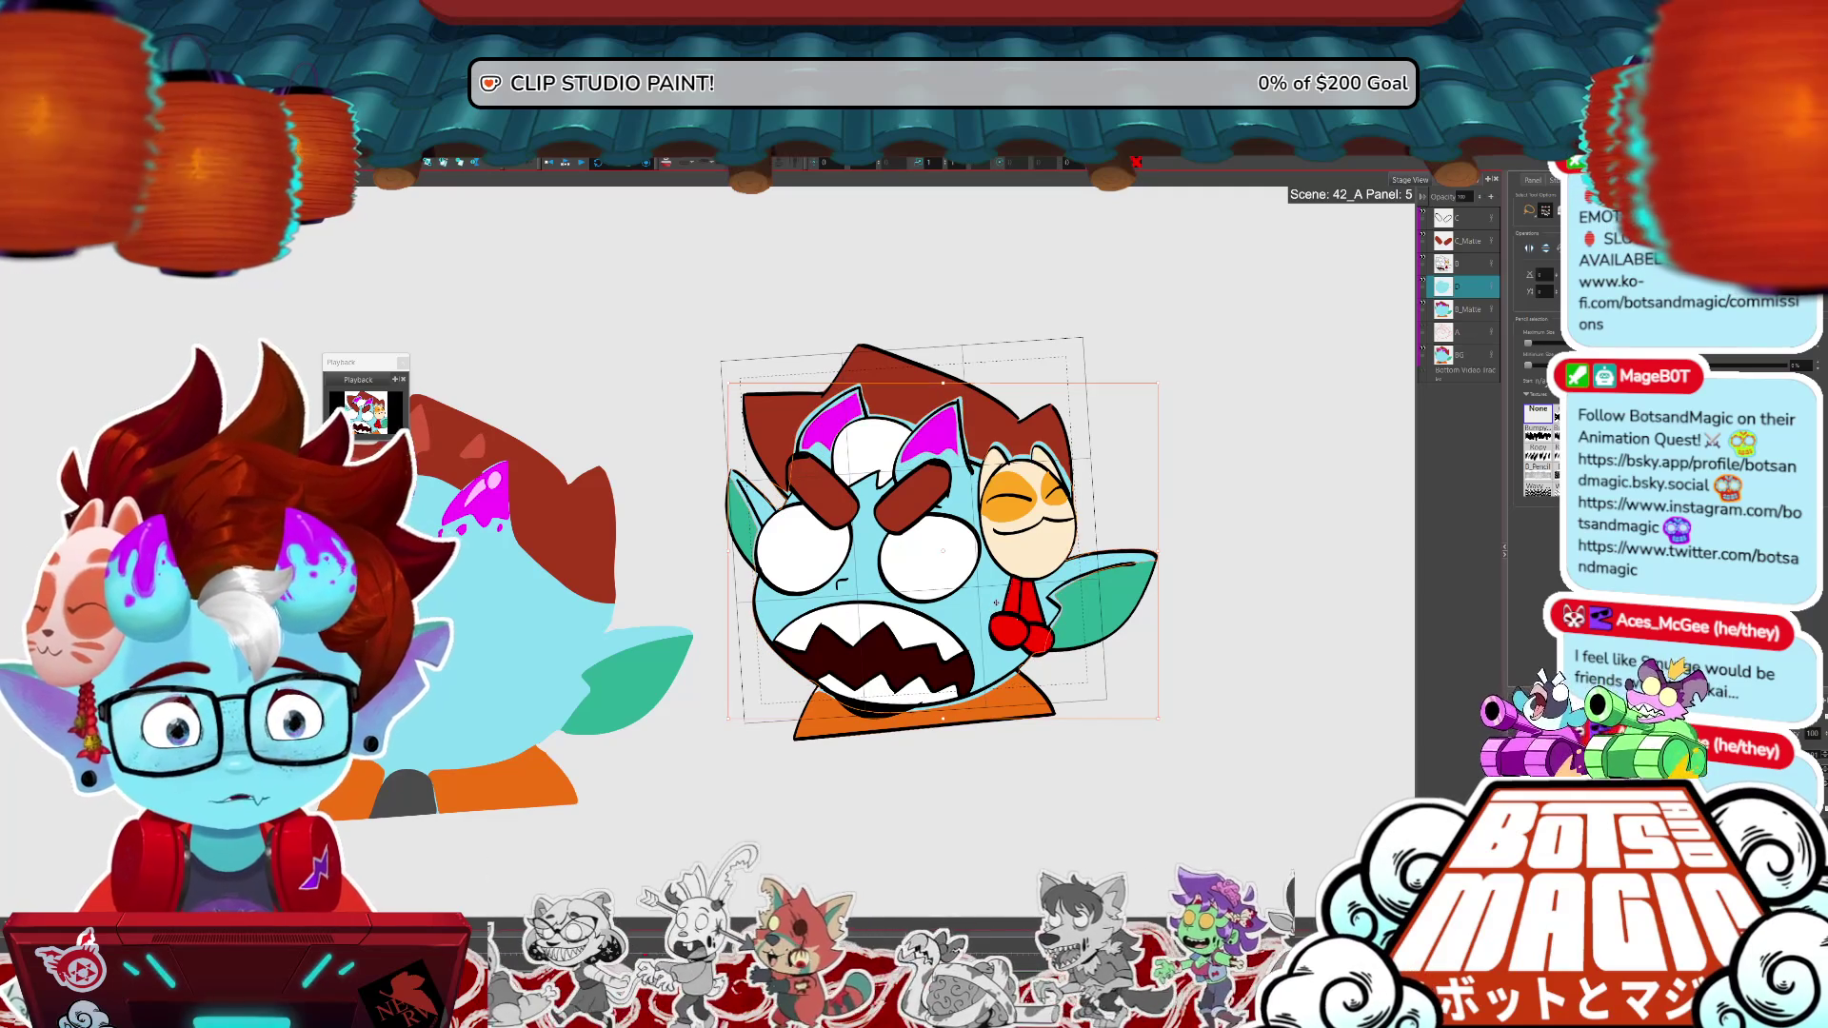
# - Copy B_Matte into a new layer and trace around the red bow and magenta horn
pyautogui.click(1467, 311)
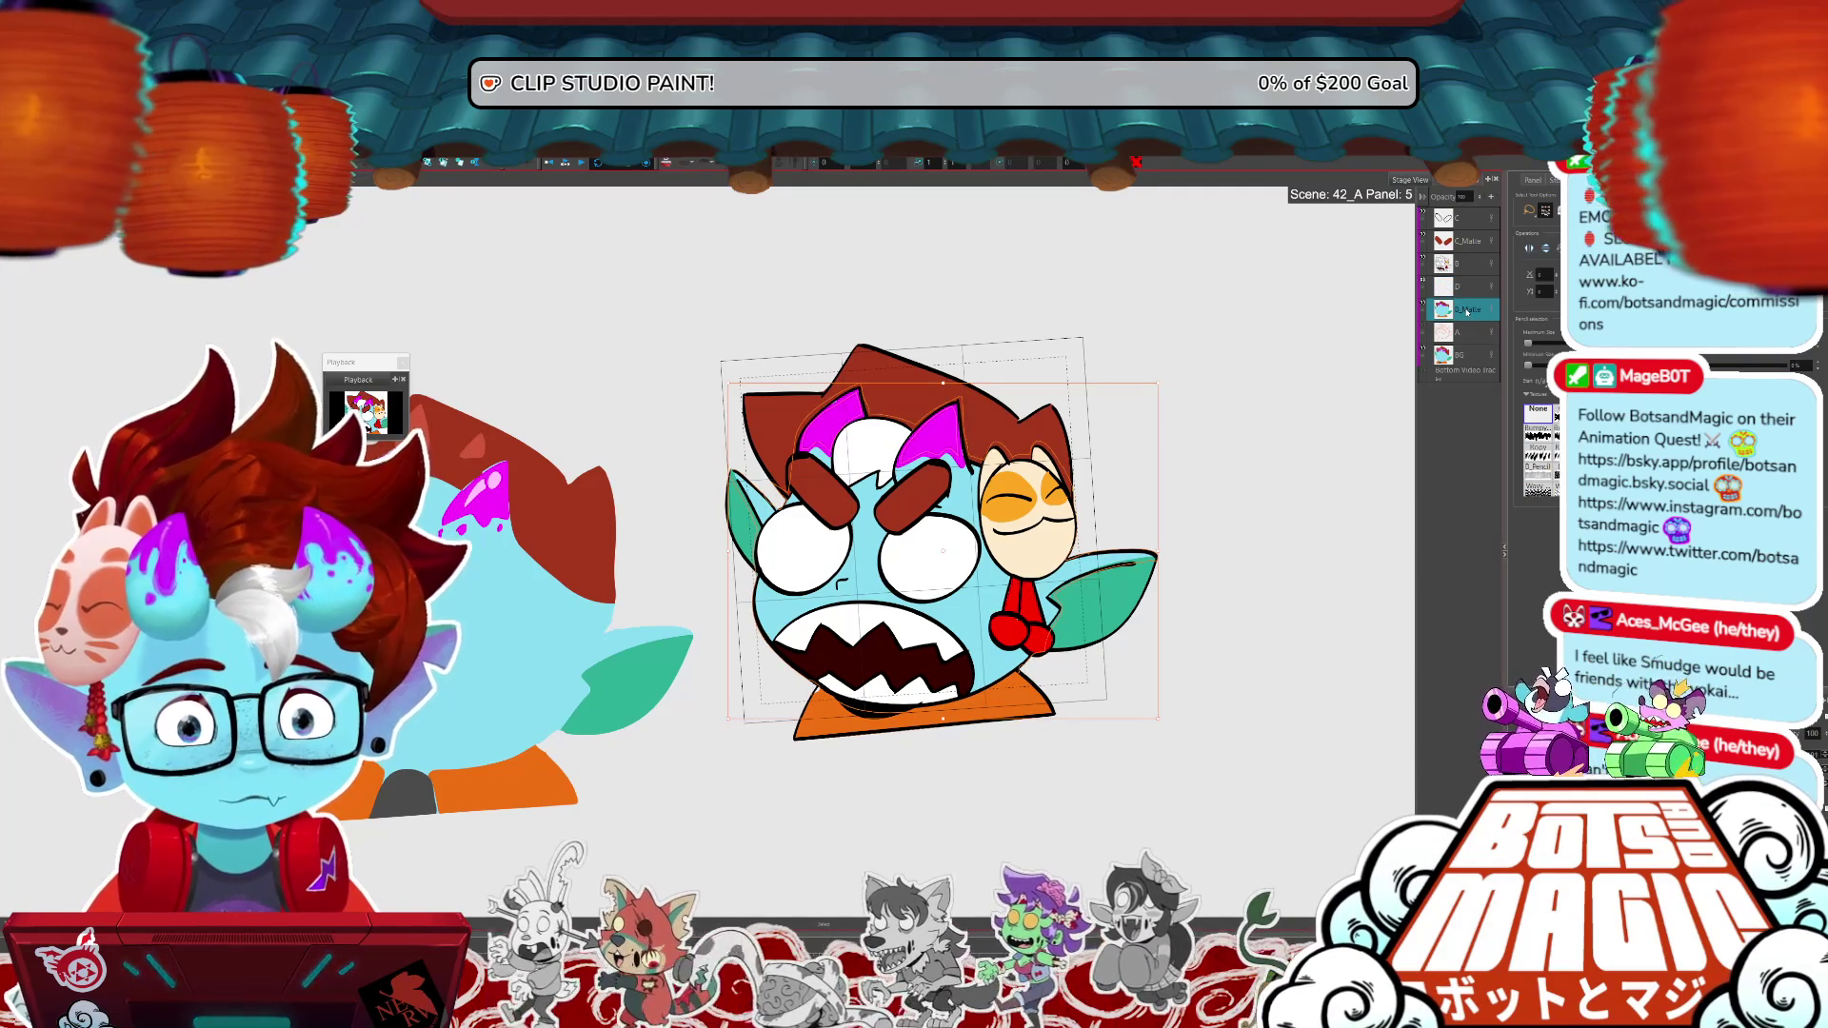
pyautogui.hotkey('ctrl', 'c')
pyautogui.hotkey('ctrl', 'v')
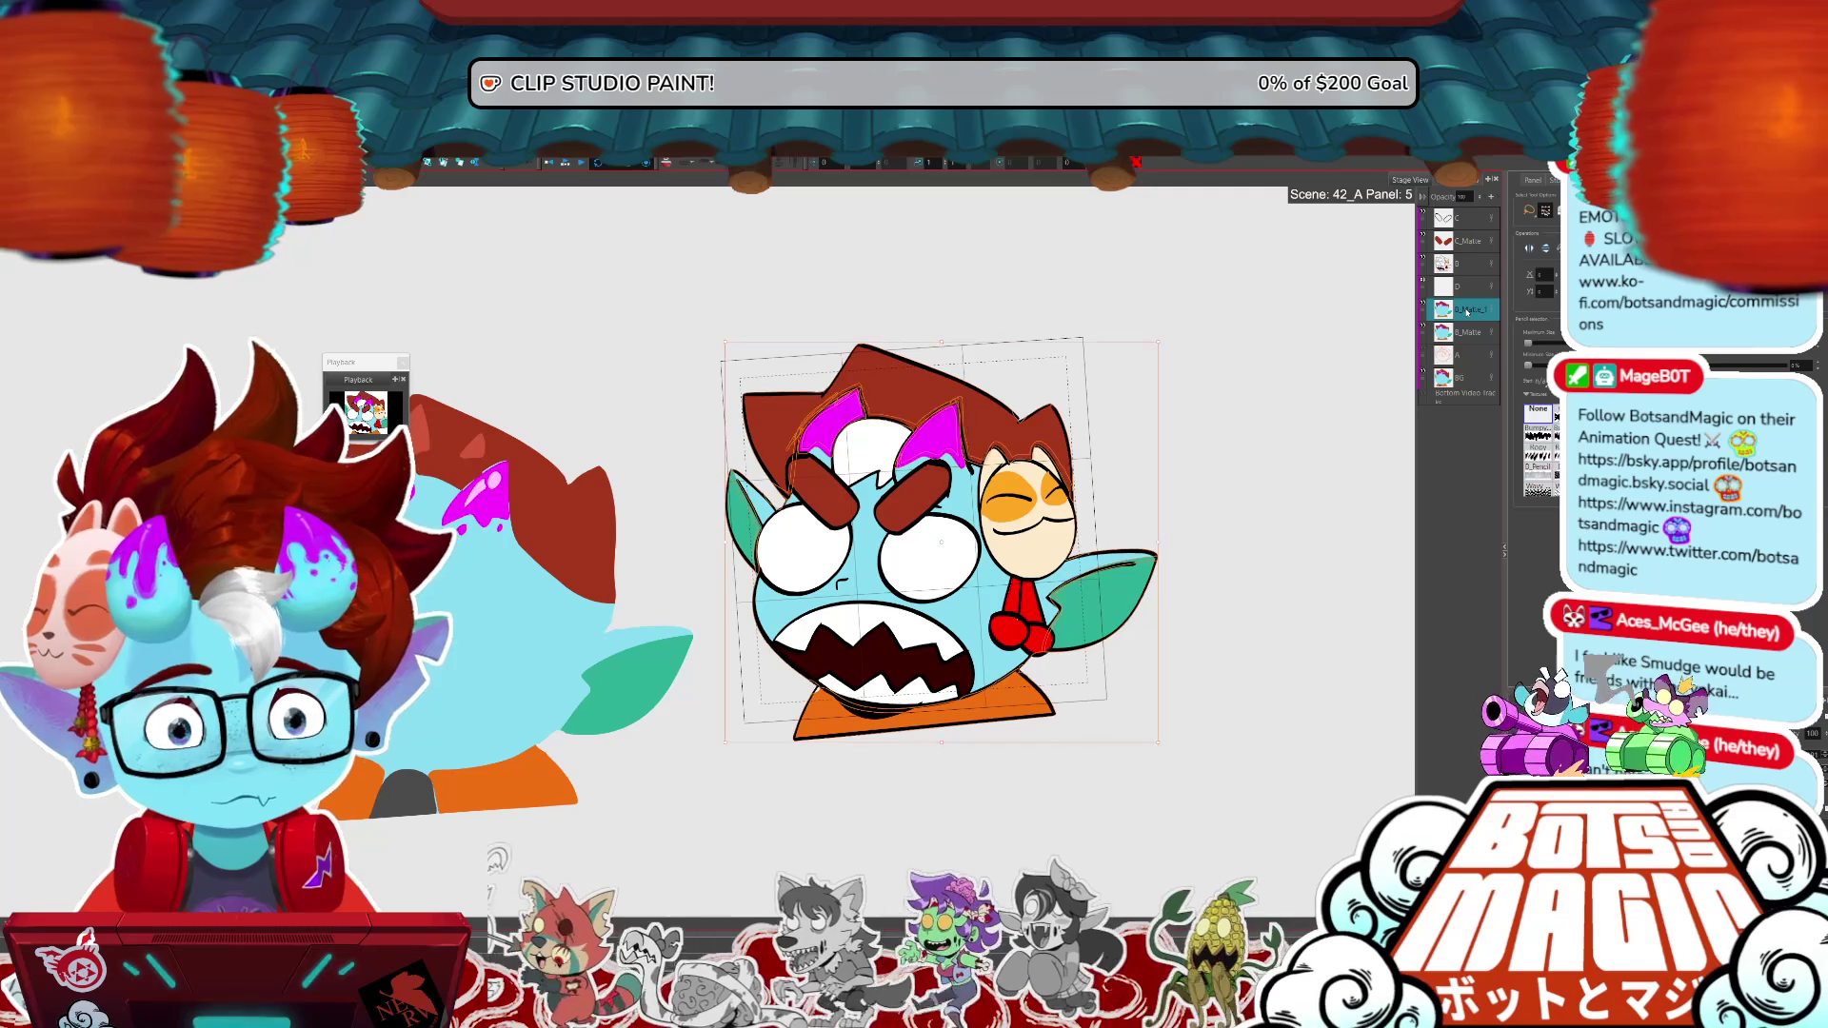
pyautogui.press('Return')
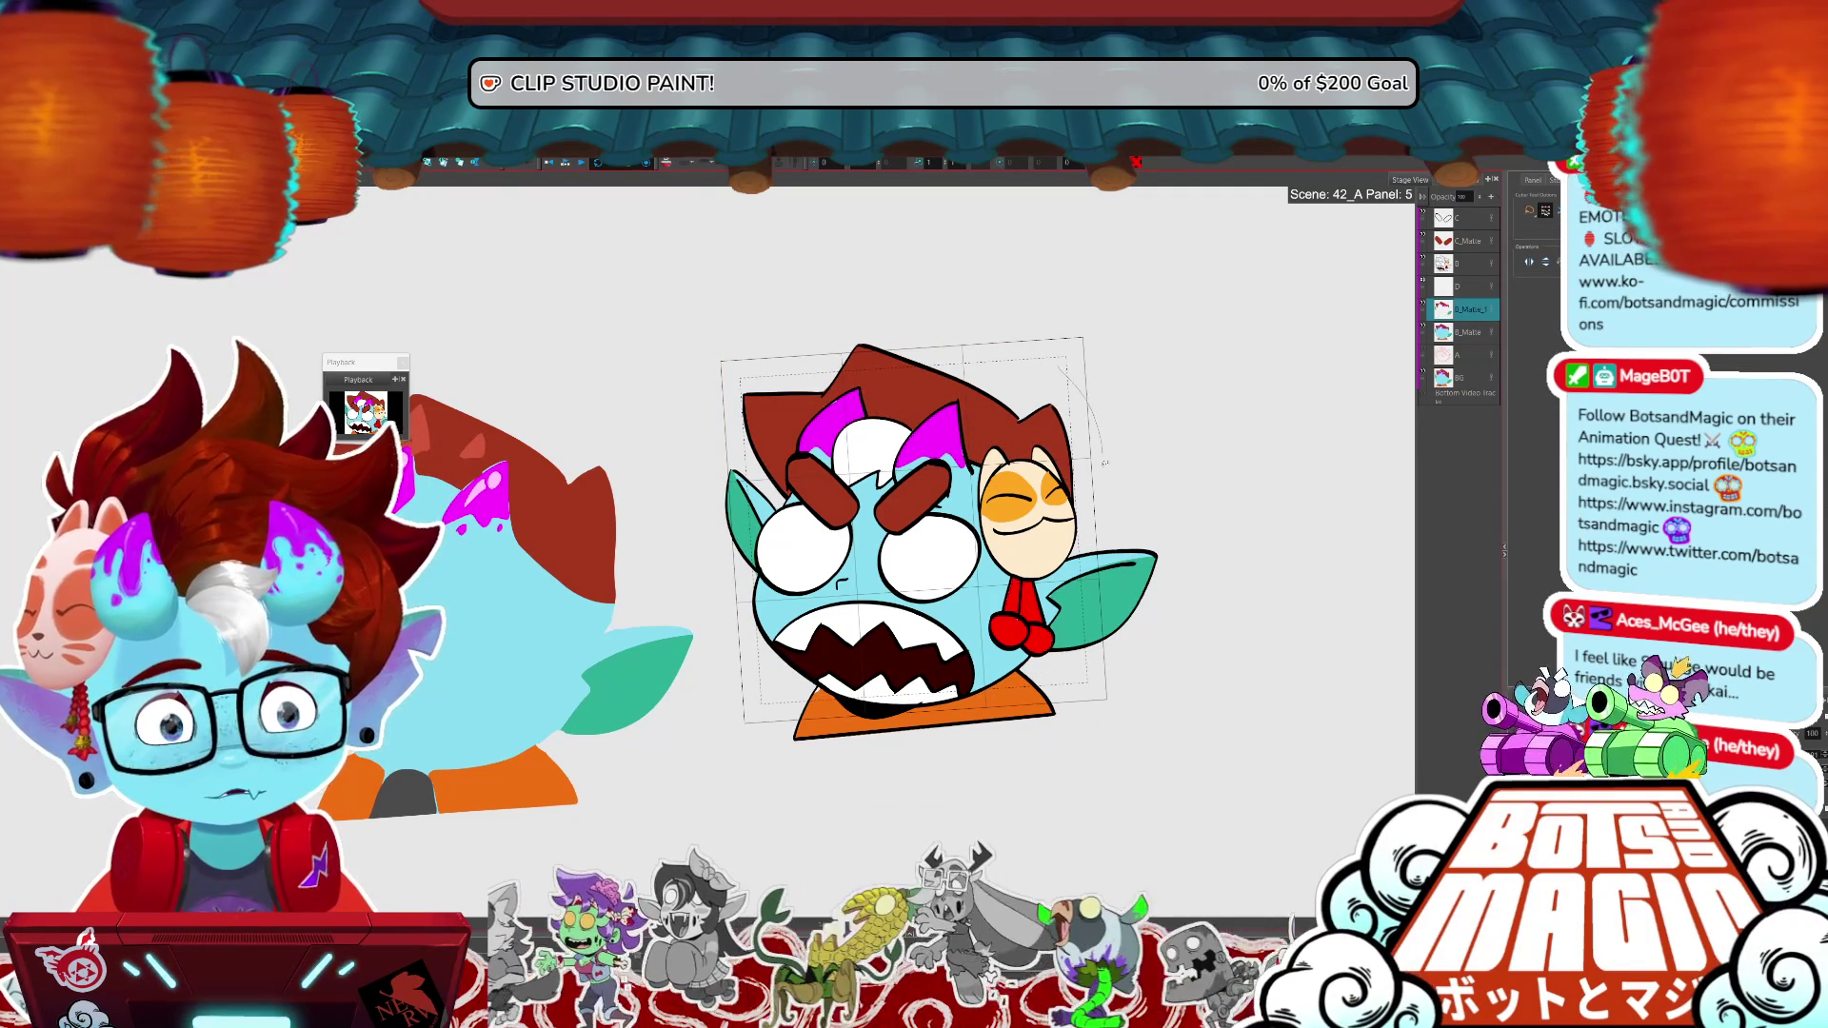
pyautogui.moveTo(1036, 589)
pyautogui.mouseDown()
pyautogui.moveTo(1053, 648)
pyautogui.moveTo(993, 624)
pyautogui.mouseUp()
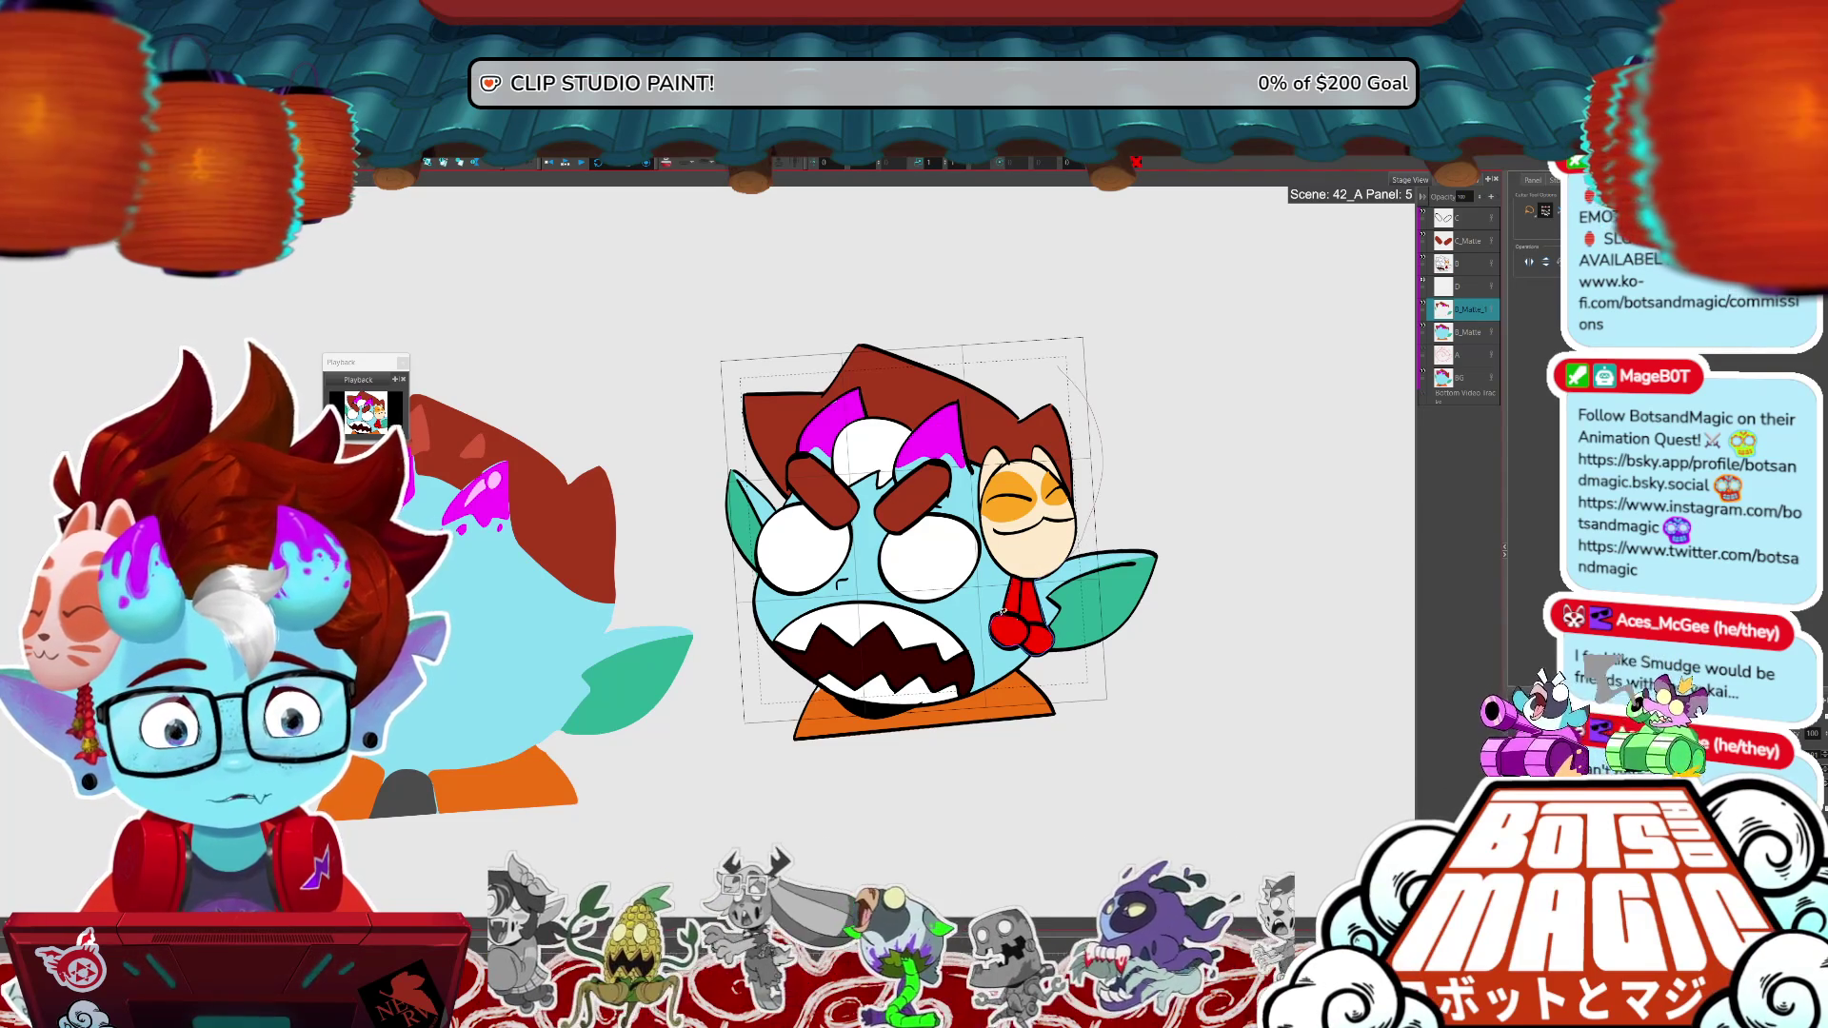
pyautogui.moveTo(988, 464)
pyautogui.mouseDown()
pyautogui.moveTo(960, 404)
pyautogui.moveTo(912, 428)
pyautogui.moveTo(863, 390)
pyautogui.moveTo(817, 415)
pyautogui.moveTo(773, 497)
pyautogui.moveTo(1009, 296)
pyautogui.moveTo(1057, 400)
pyautogui.mouseUp()
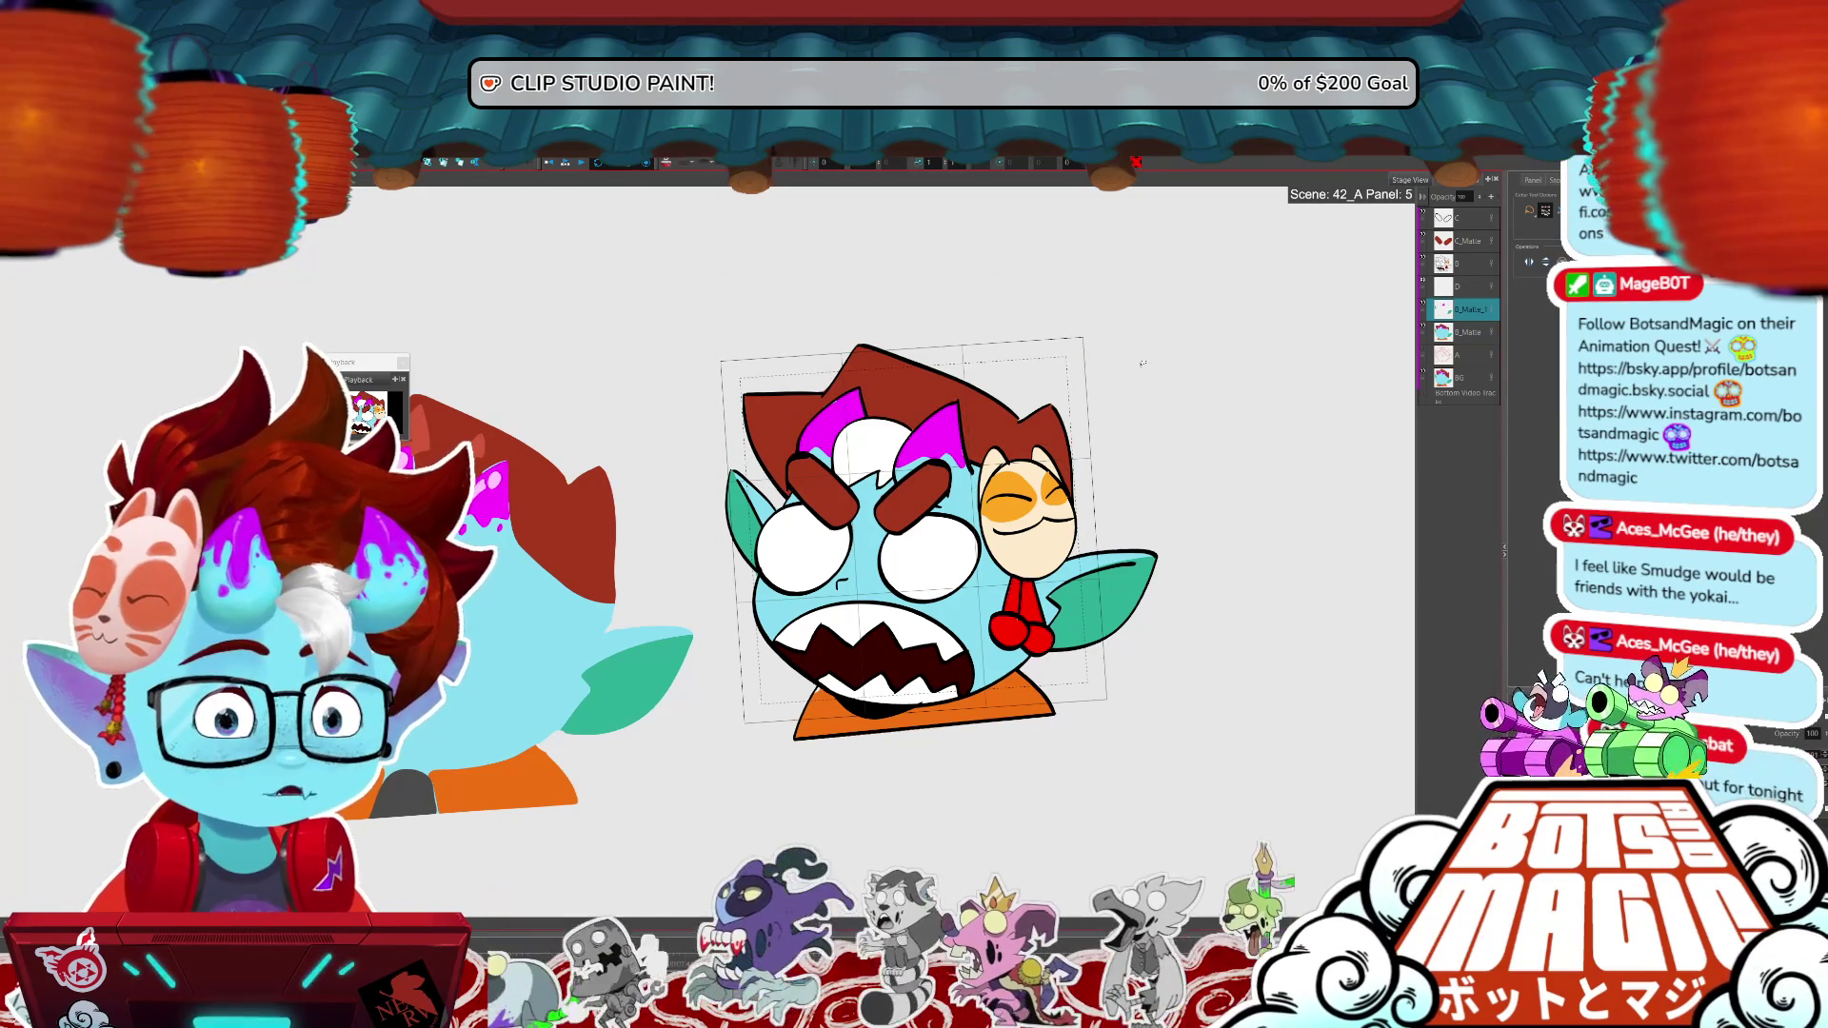
# - Zoom in to trace the left eyebrow's edge, then clear the selection and zoom back out
pyautogui.hotkey('ctrl', '+')
pyautogui.hotkey('ctrl', '+')
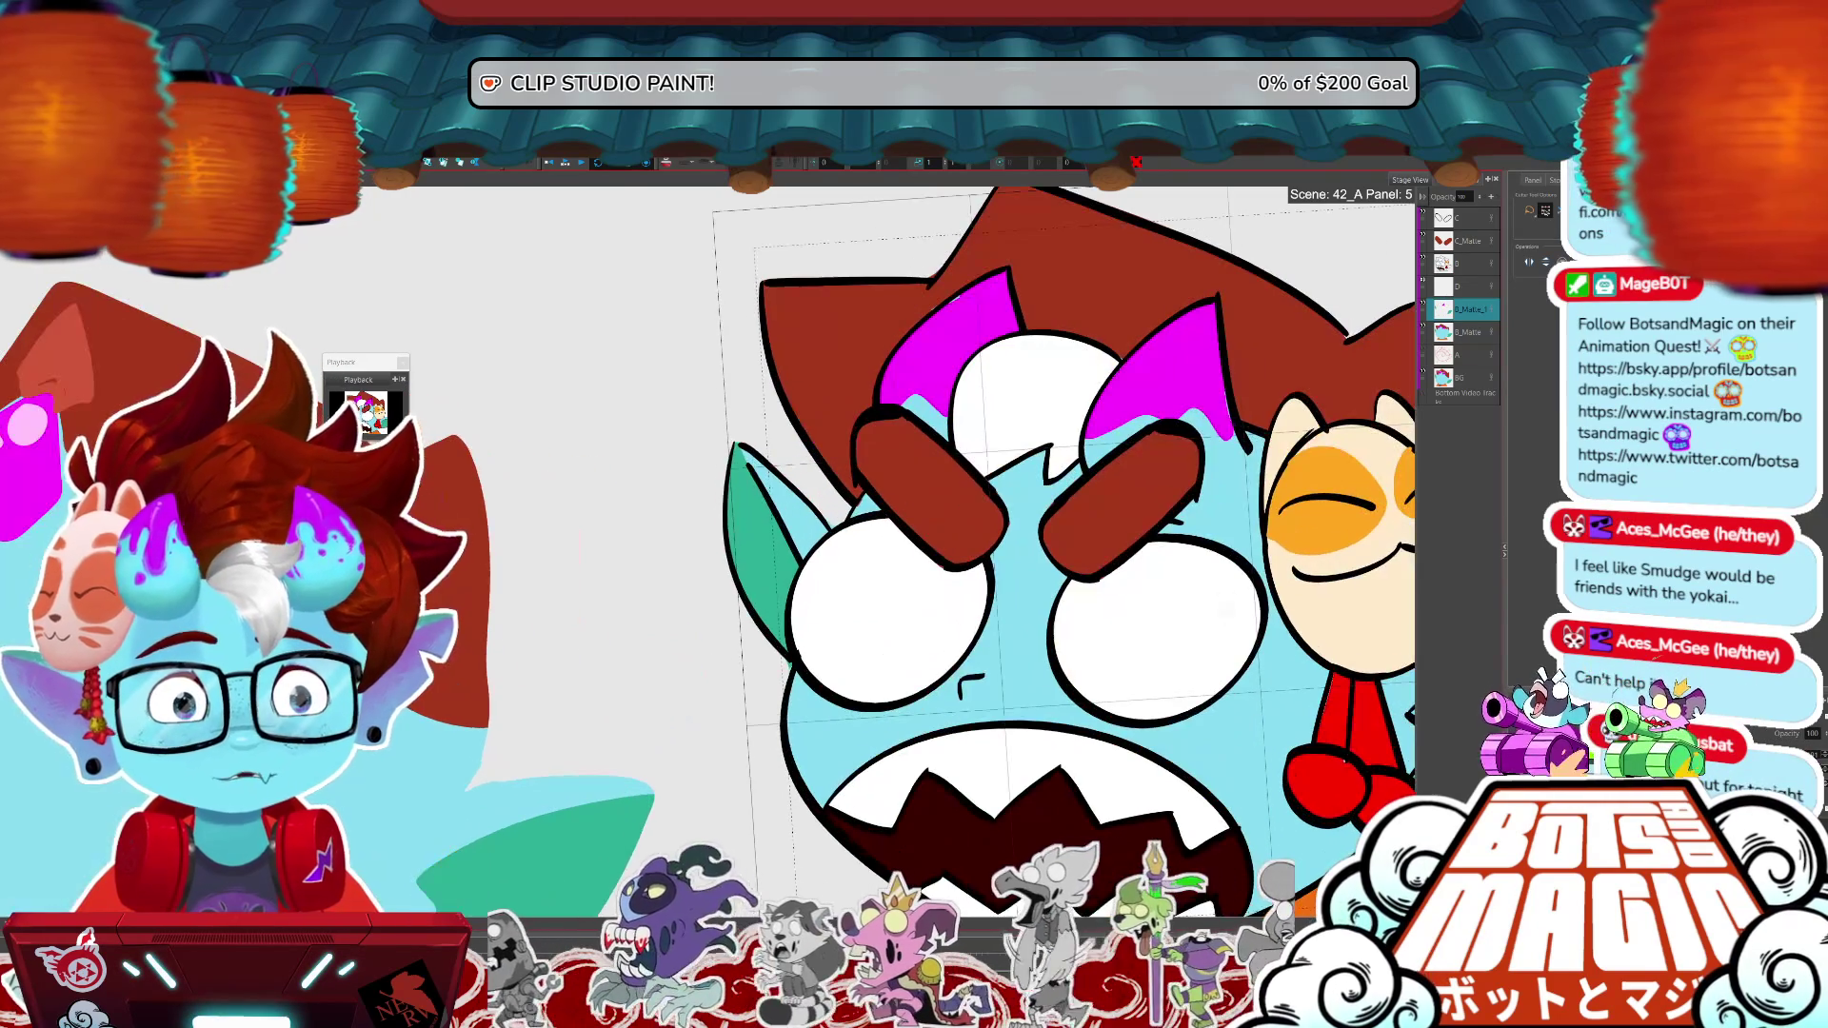
pyautogui.moveTo(917, 415)
pyautogui.mouseDown()
pyautogui.moveTo(987, 481)
pyautogui.moveTo(1009, 533)
pyautogui.moveTo(948, 559)
pyautogui.moveTo(884, 509)
pyautogui.moveTo(842, 449)
pyautogui.moveTo(842, 411)
pyautogui.mouseUp()
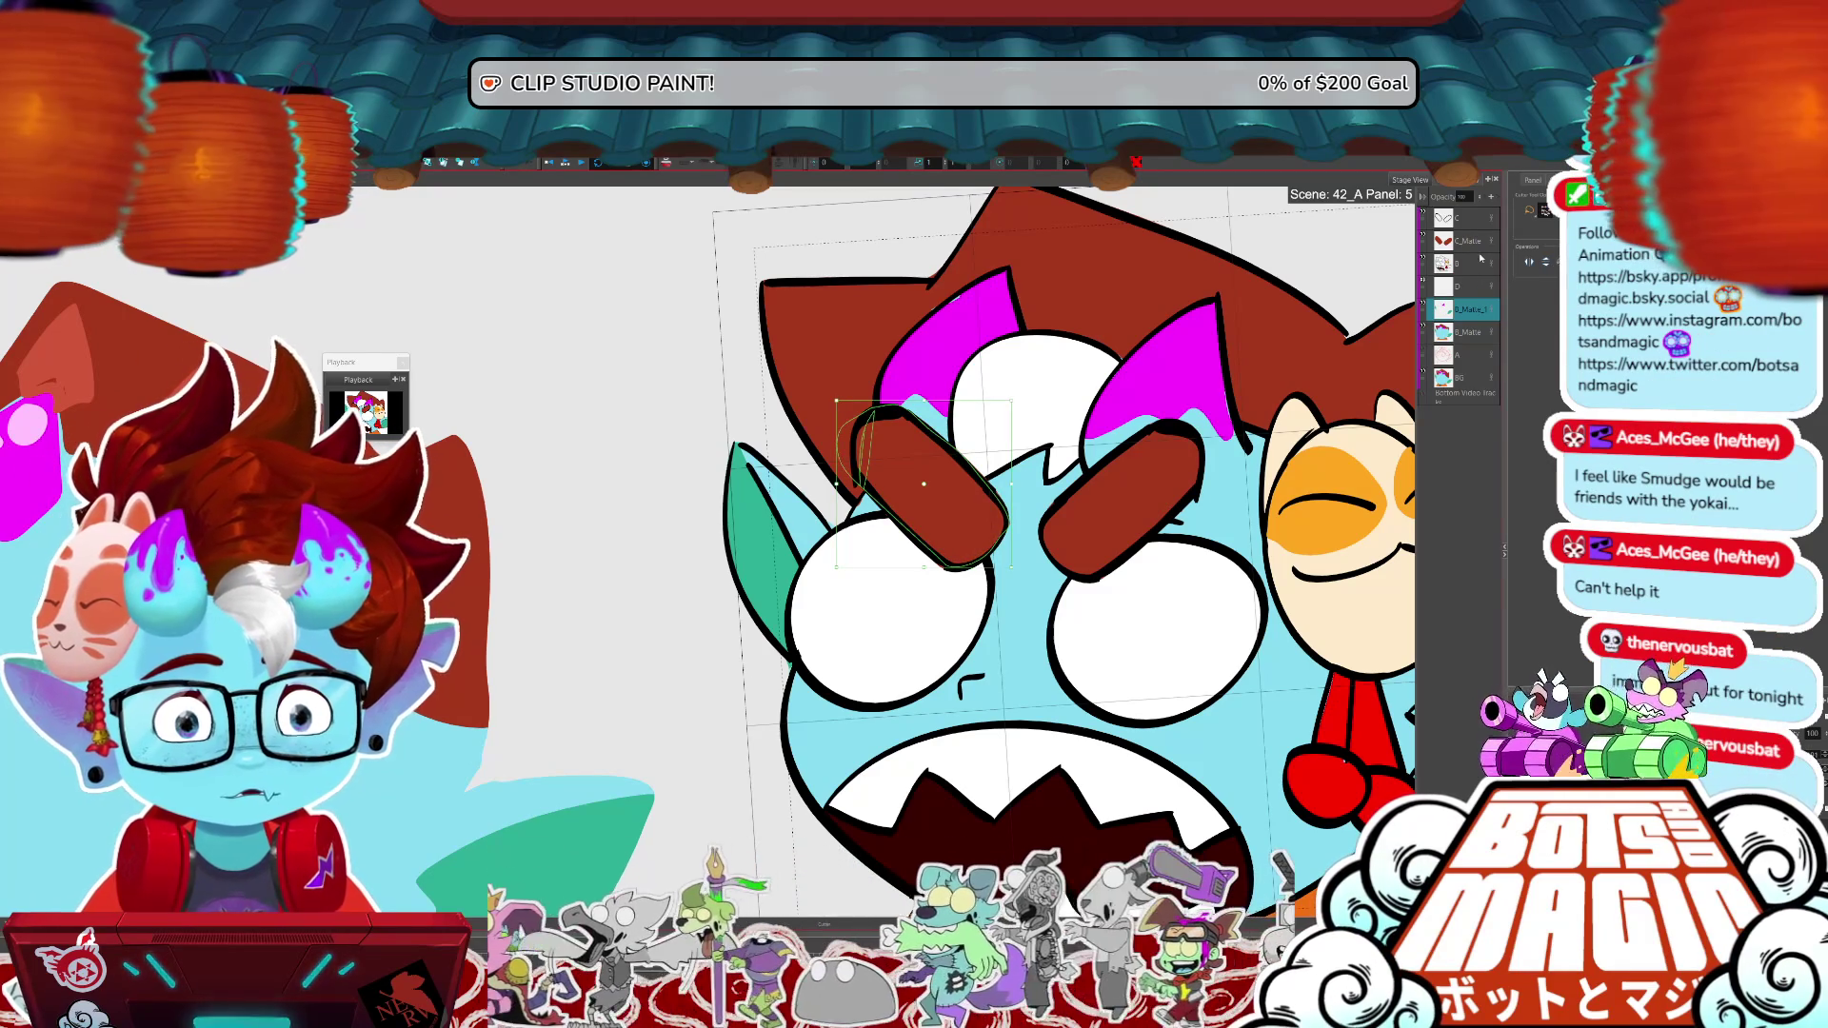
pyautogui.hotkey('ctrl', 'd')
pyautogui.hotkey('ctrl', '-')
pyautogui.hotkey('ctrl', '-')
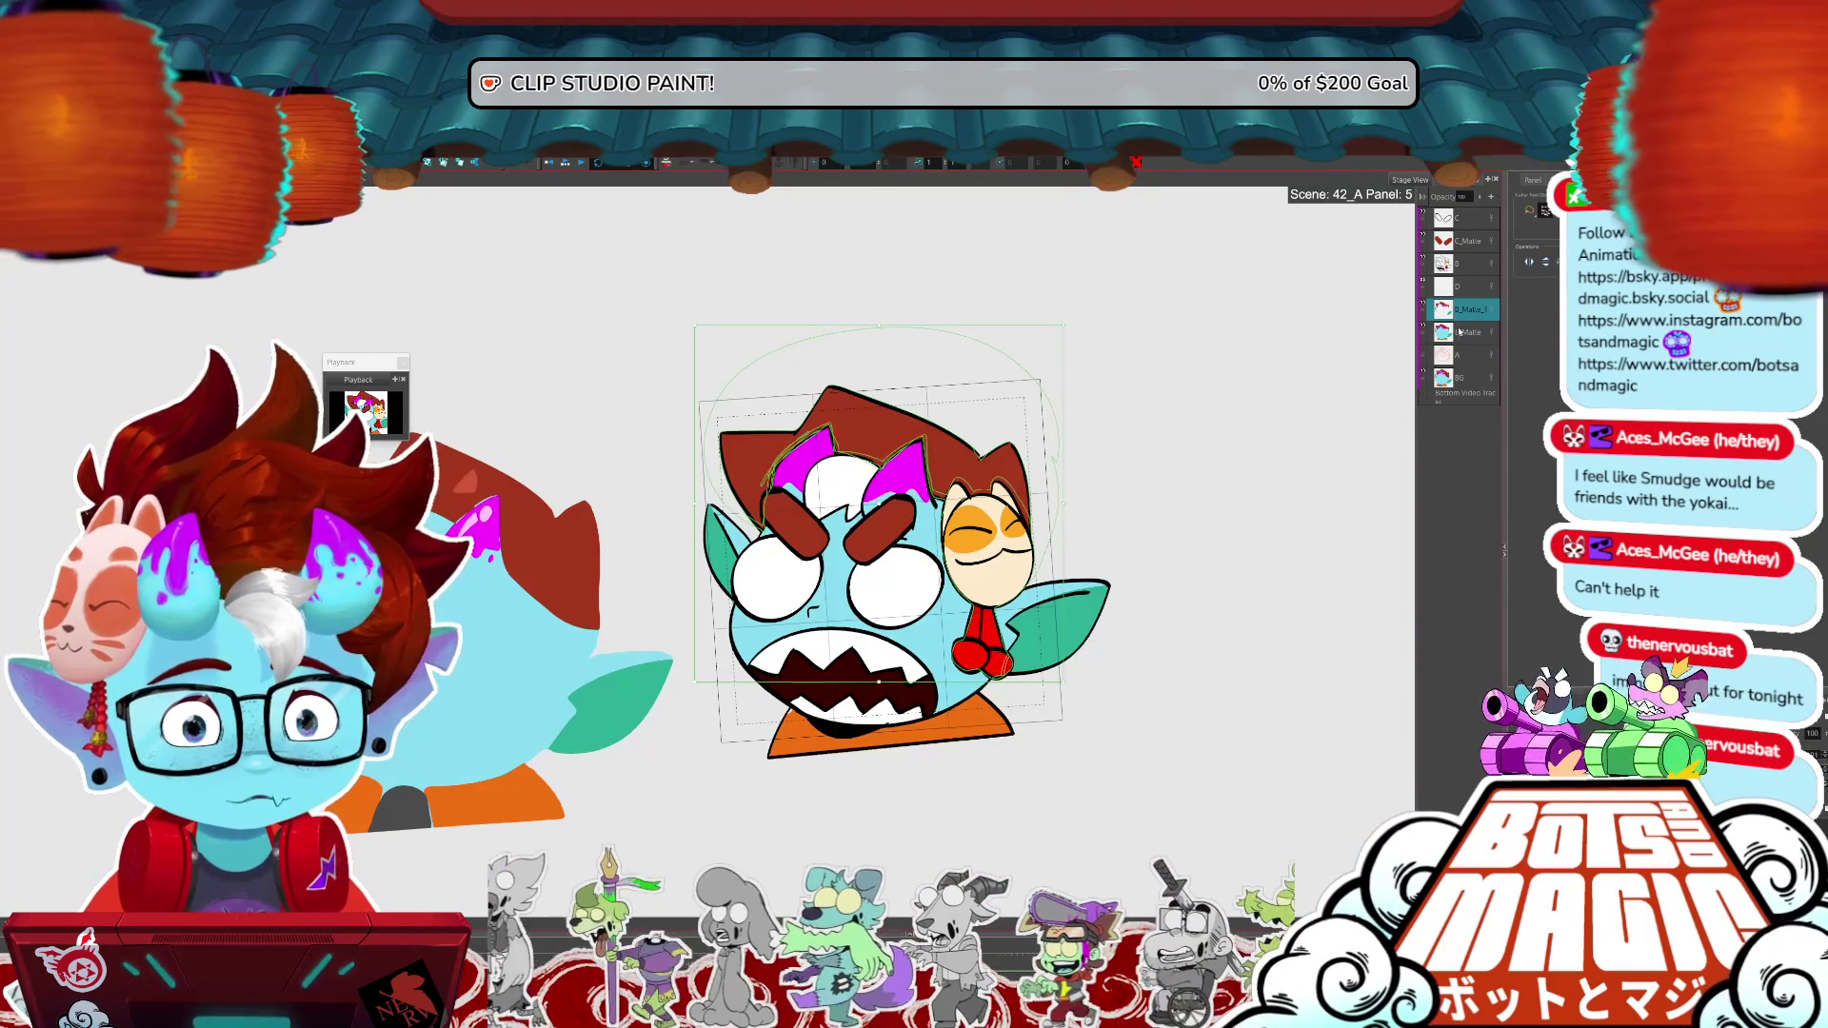
# - Pick a brush and return to B_Matte_1 to draw over the faded character
pyautogui.click(1460, 330)
pyautogui.press('b')
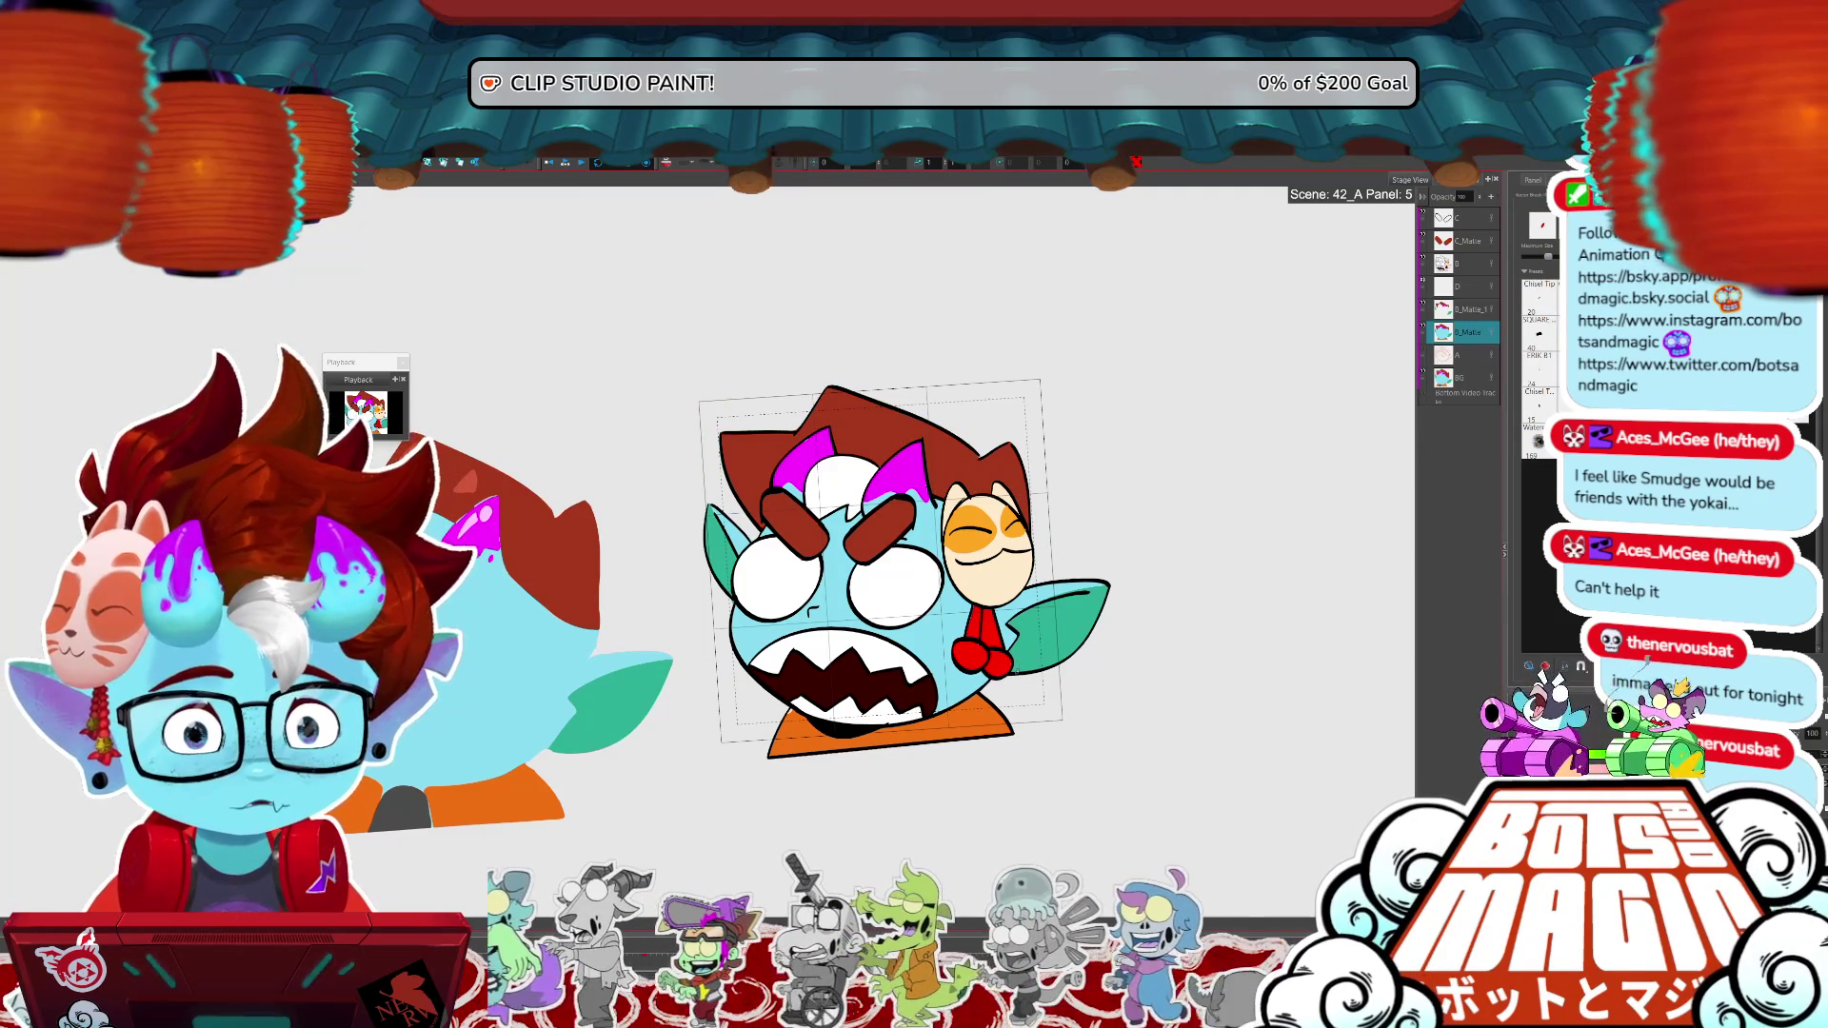
pyautogui.click(1462, 310)
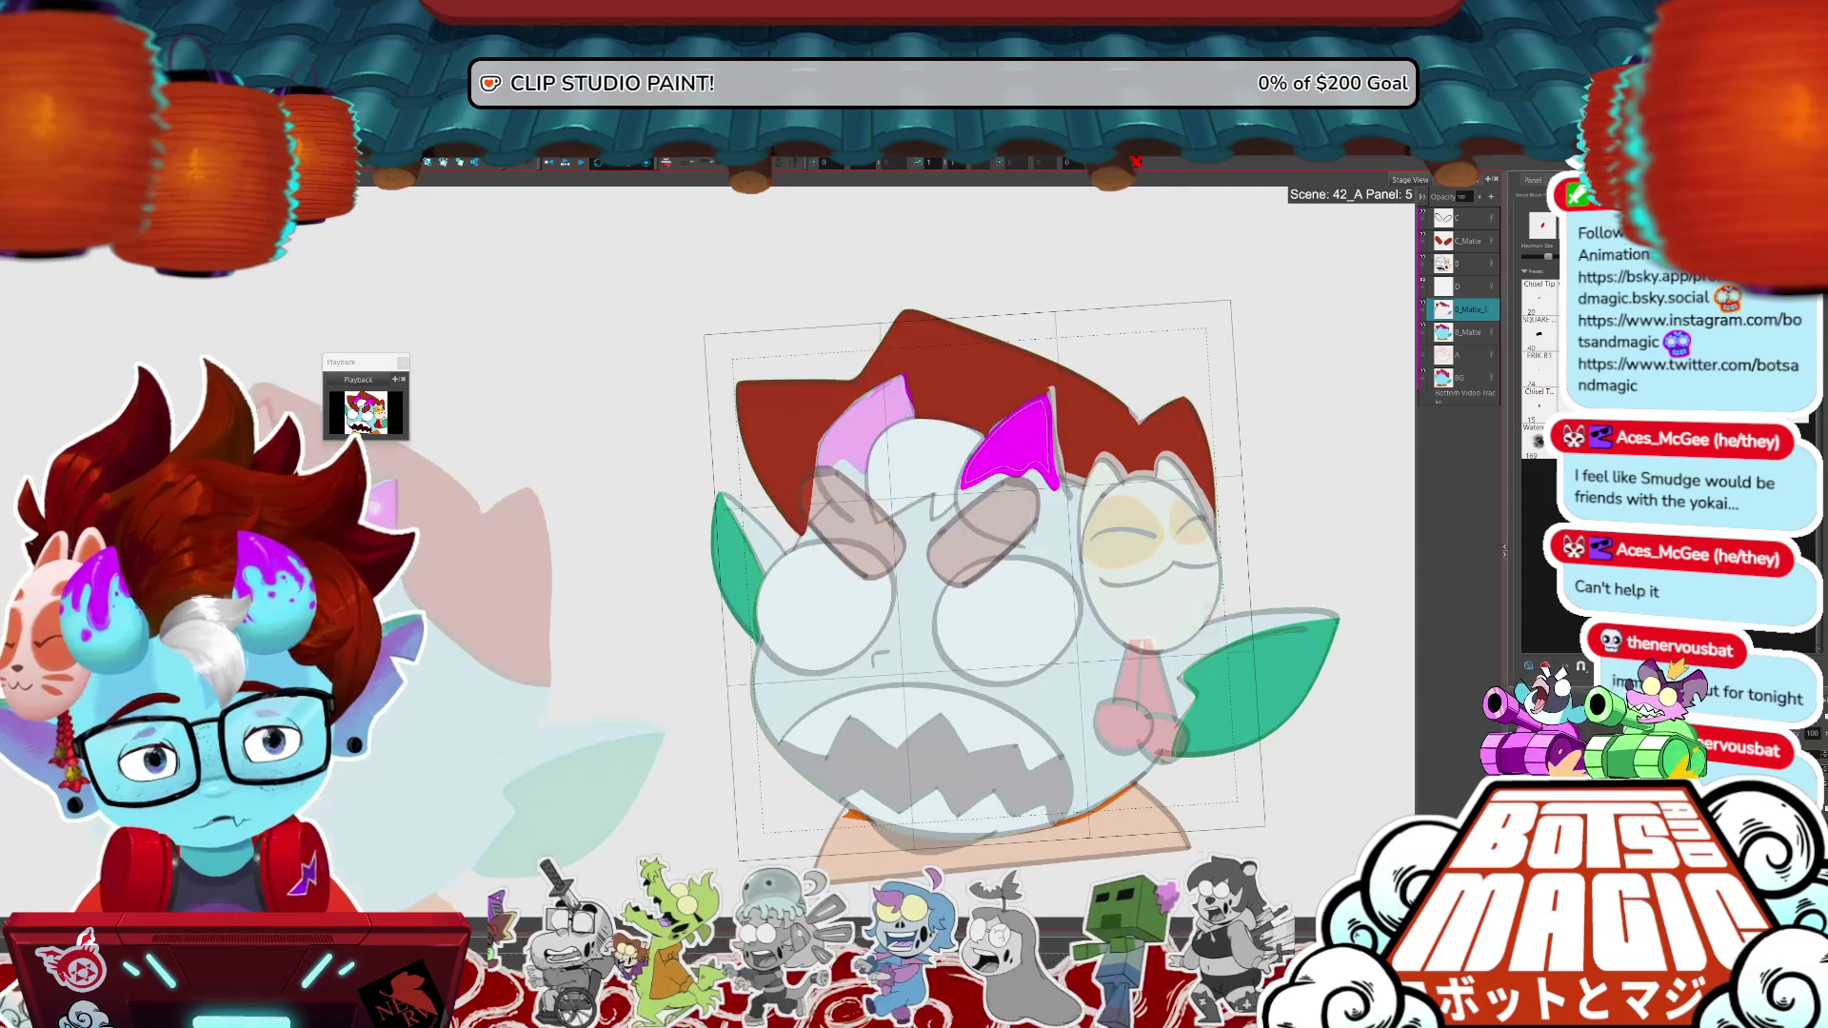
# - Outline the face in red along both jaws, the brow, and the left side and ear
pyautogui.moveTo(1185, 753)
pyautogui.mouseDown()
pyautogui.moveTo(1043, 826)
pyautogui.moveTo(1164, 776)
pyautogui.mouseUp()
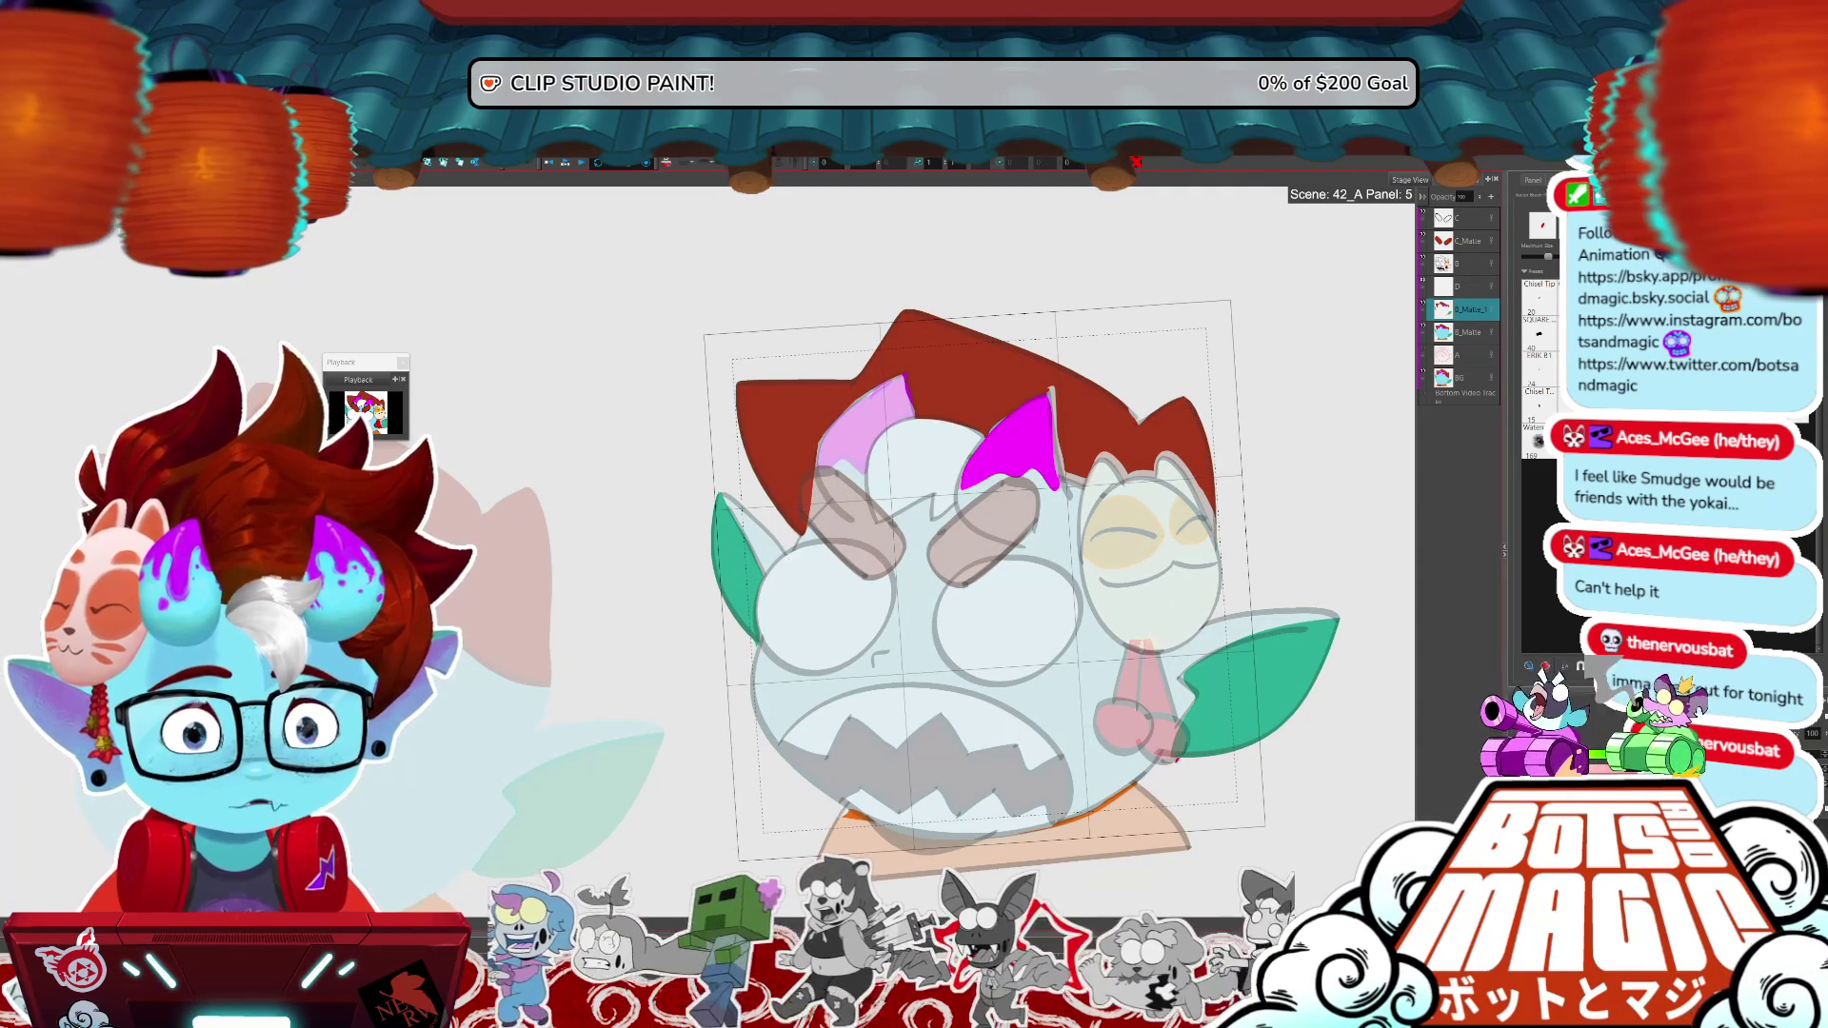
pyautogui.moveTo(1177, 757); pyautogui.dragTo(1043, 825)
pyautogui.moveTo(883, 825)
pyautogui.mouseDown()
pyautogui.moveTo(773, 749)
pyautogui.moveTo(759, 651)
pyautogui.moveTo(807, 528)
pyautogui.mouseUp()
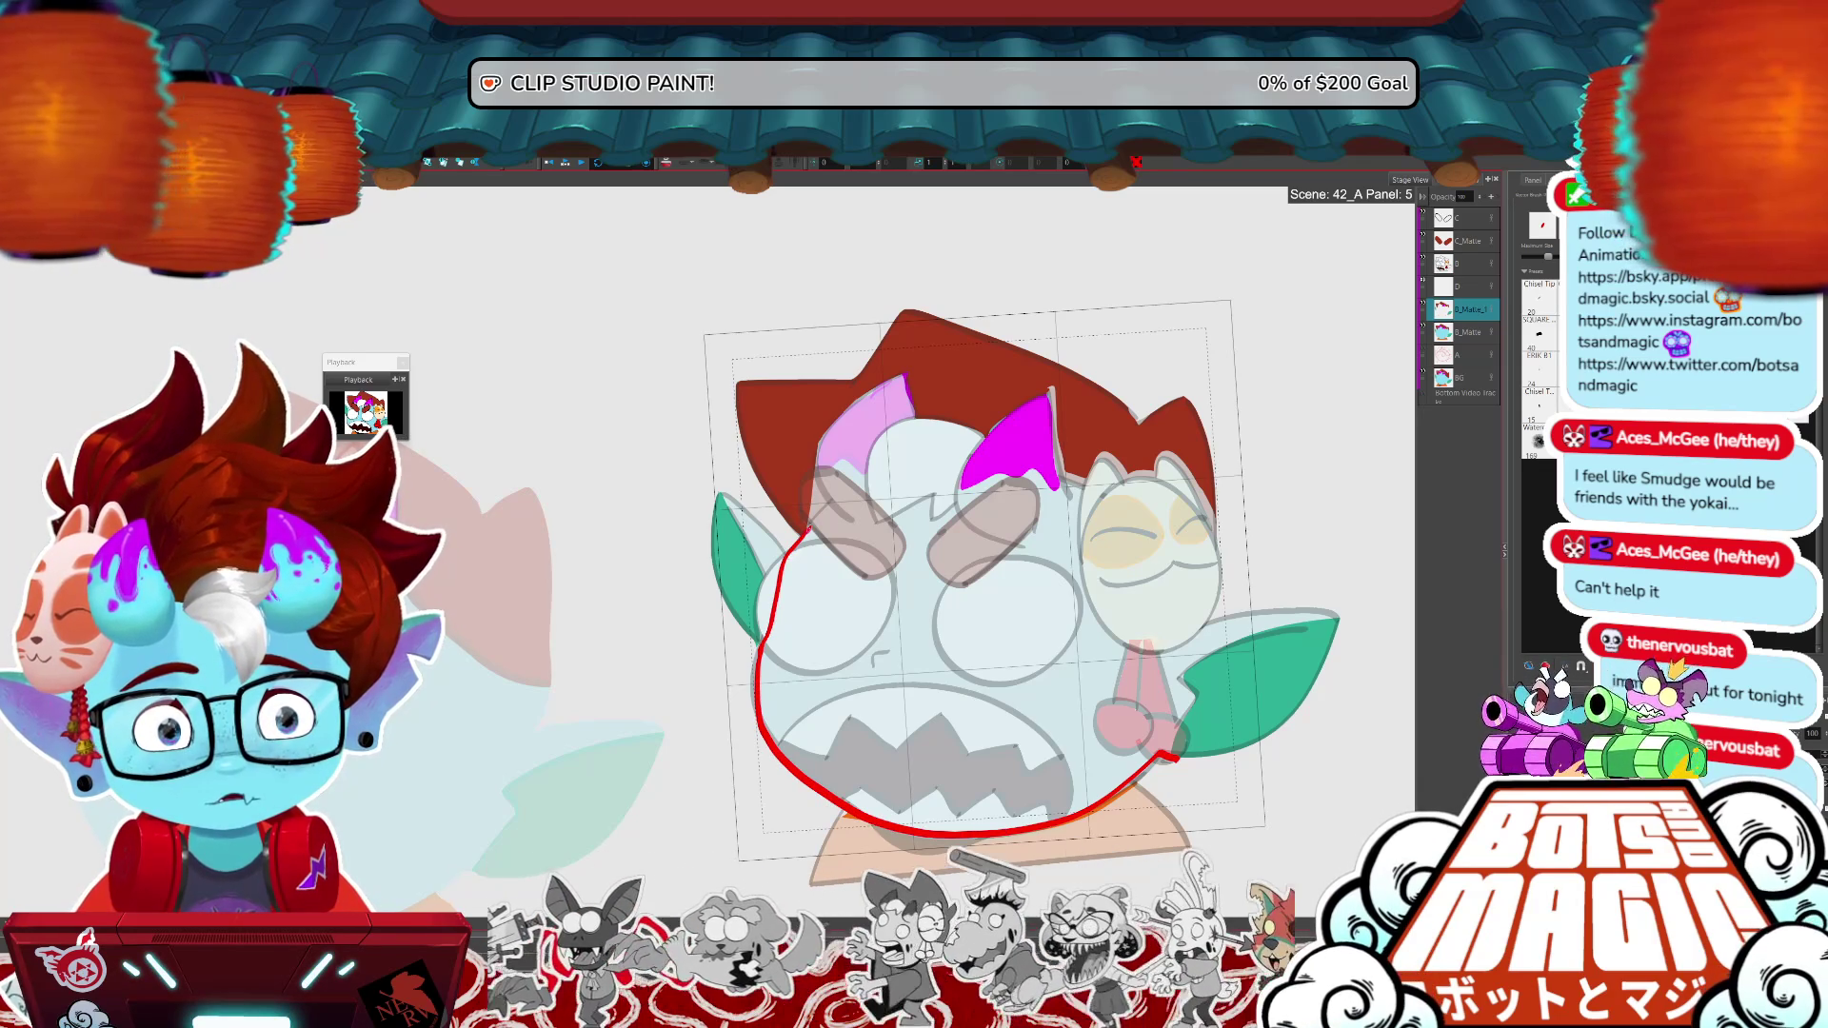
pyautogui.moveTo(817, 515)
pyautogui.mouseDown()
pyautogui.moveTo(856, 533)
pyautogui.moveTo(1072, 496)
pyautogui.moveTo(1095, 609)
pyautogui.moveTo(1152, 650)
pyautogui.moveTo(1325, 614)
pyautogui.moveTo(1329, 653)
pyautogui.moveTo(1266, 731)
pyautogui.moveTo(1163, 763)
pyautogui.mouseUp()
pyautogui.moveTo(790, 560)
pyautogui.mouseDown()
pyautogui.moveTo(716, 495)
pyautogui.moveTo(714, 581)
pyautogui.moveTo(769, 657)
pyautogui.mouseUp()
# - Fill the teal insides of the right and left ears, plus leftover teal lines, with red
pyautogui.click(1258, 727)
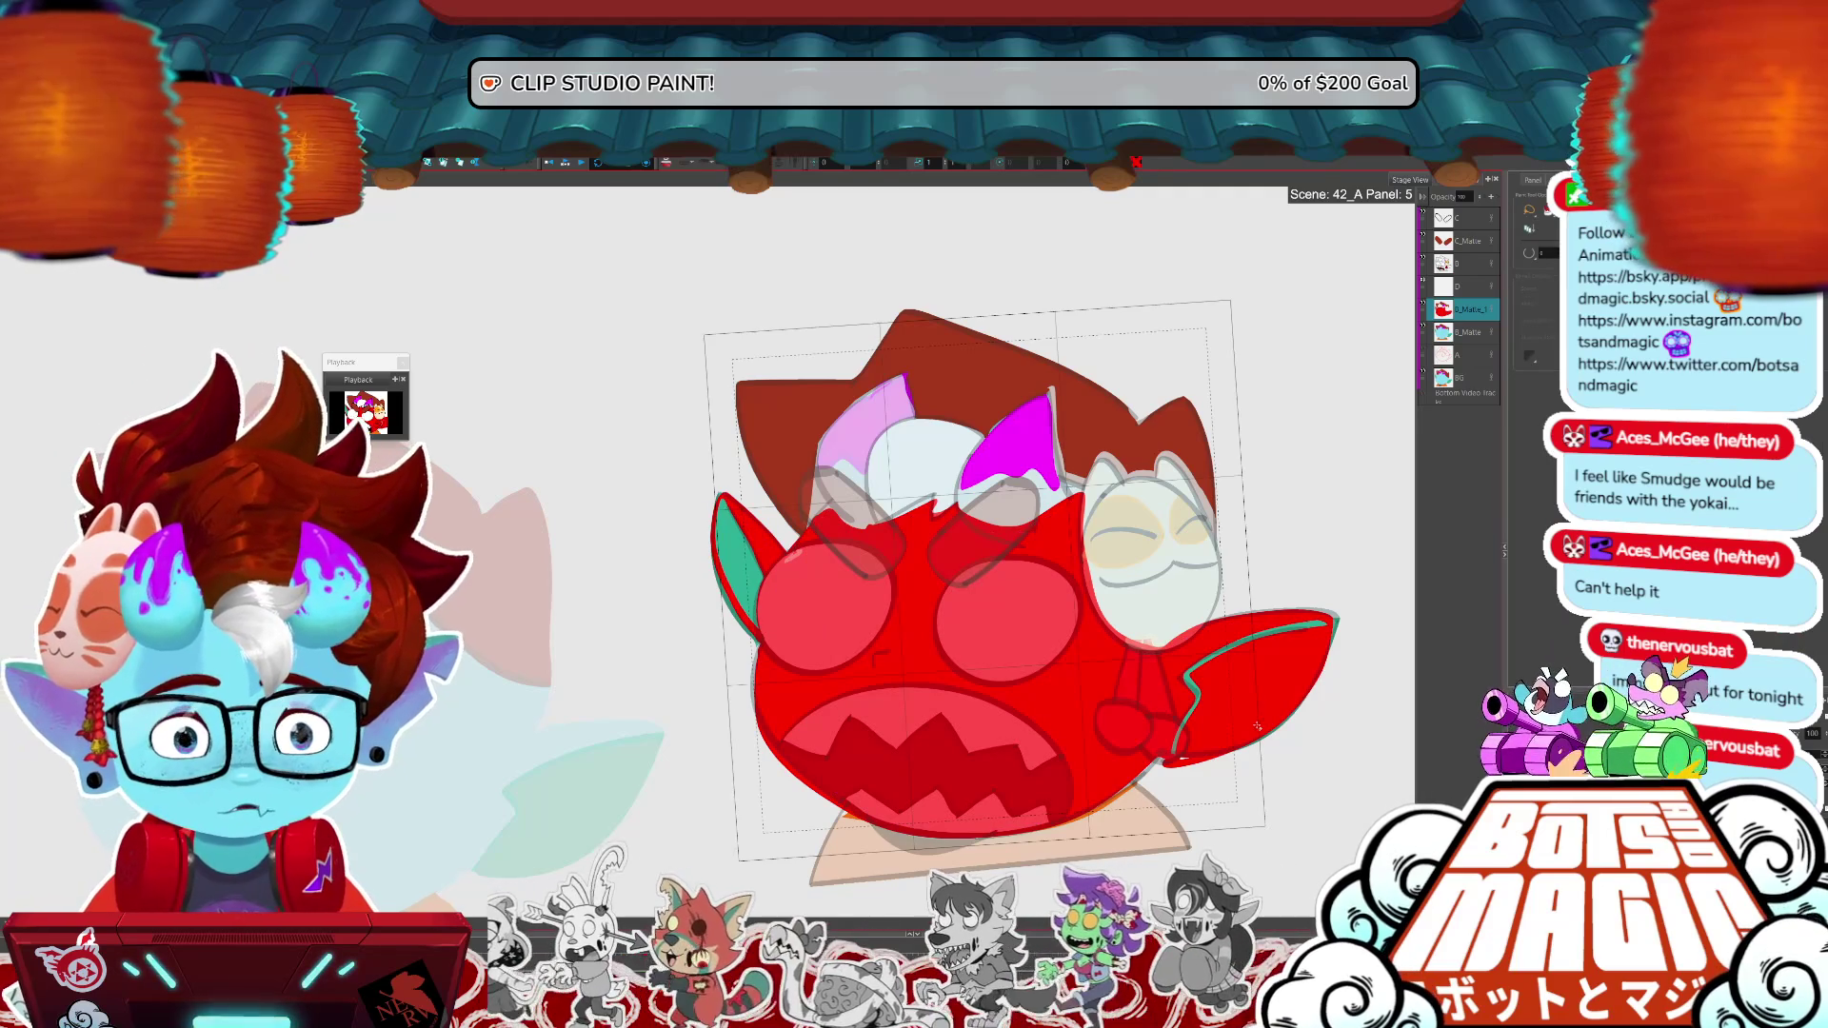
pyautogui.click(1231, 659)
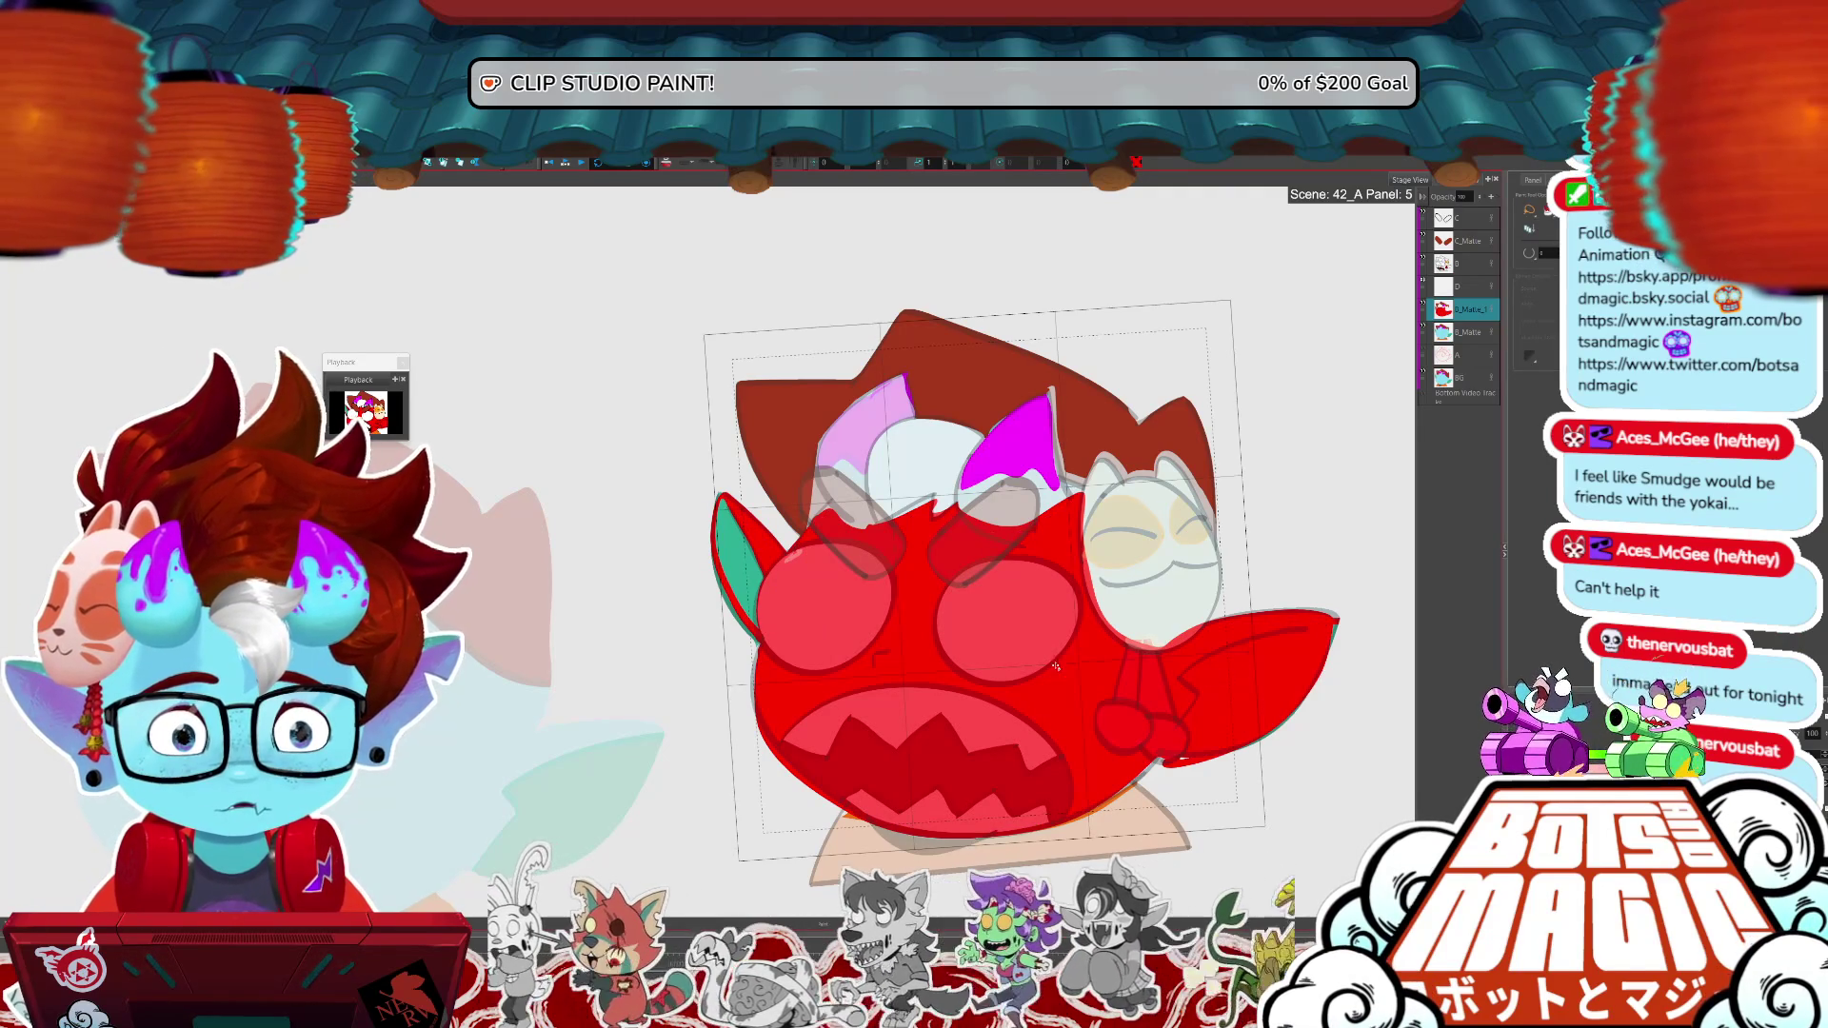
pyautogui.click(768, 588)
pyautogui.click(757, 614)
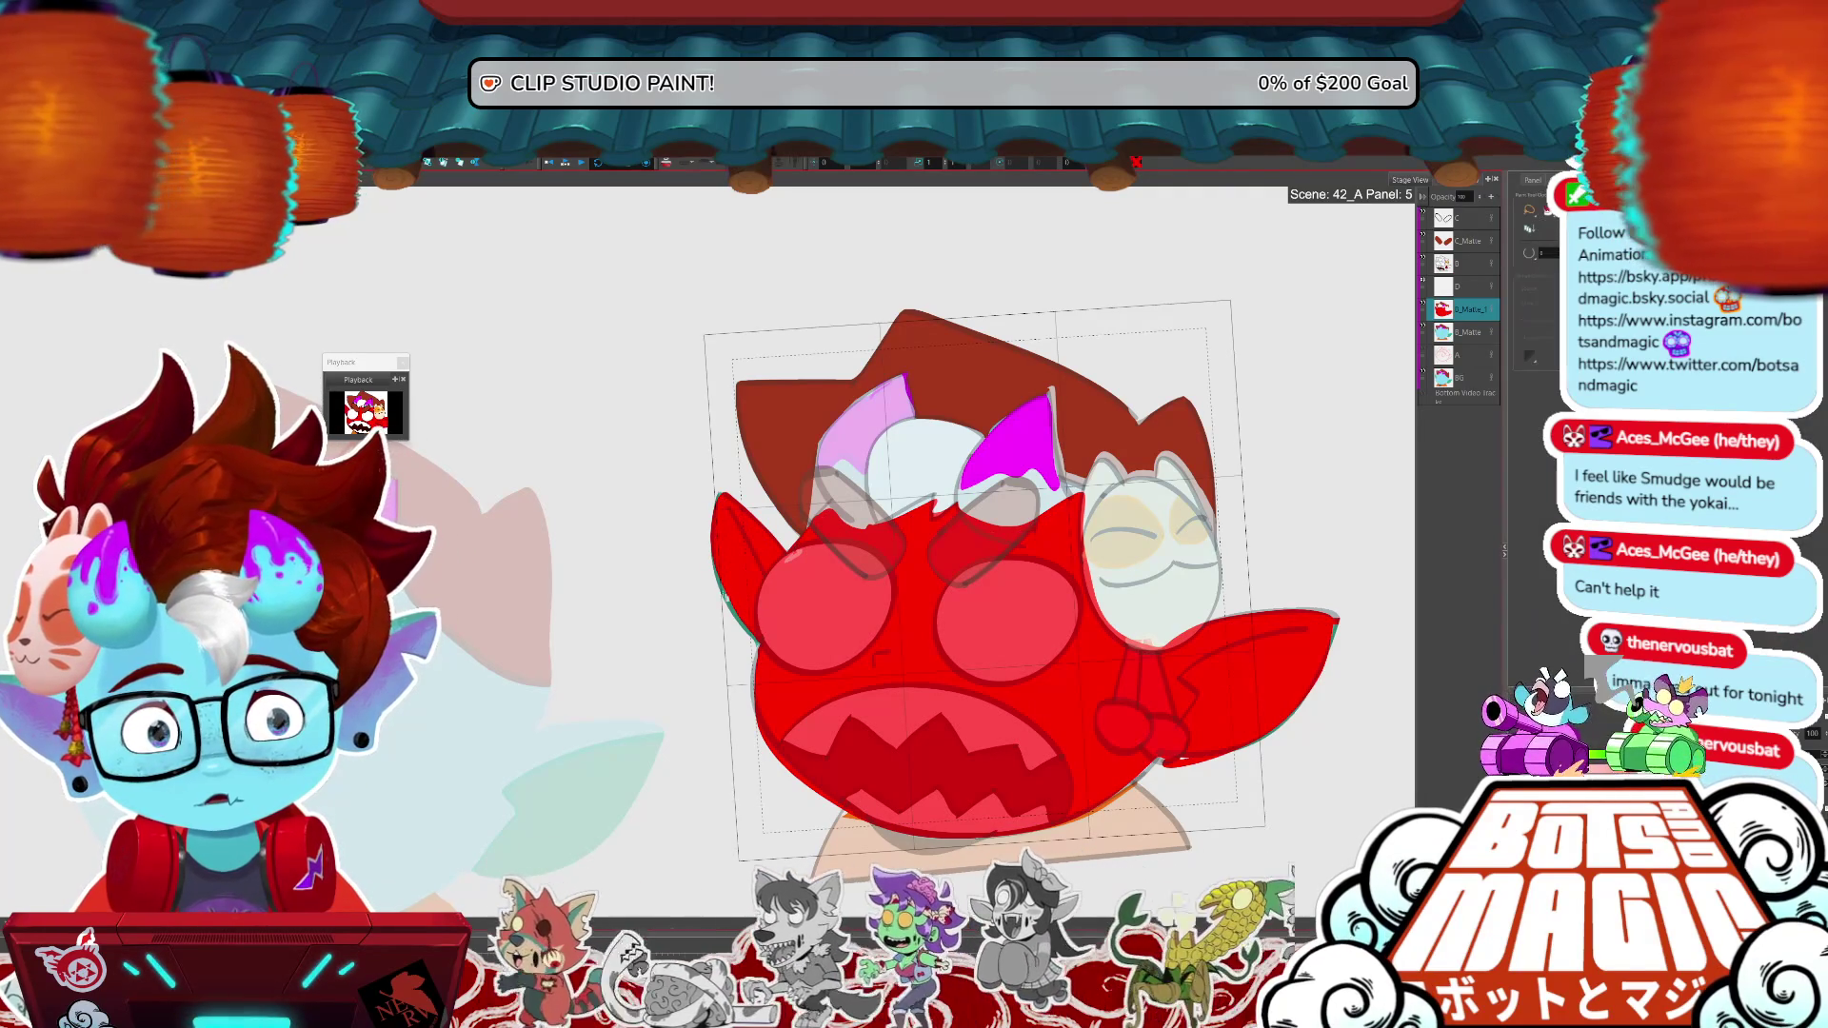
pyautogui.scroll(-3, 759, 620)
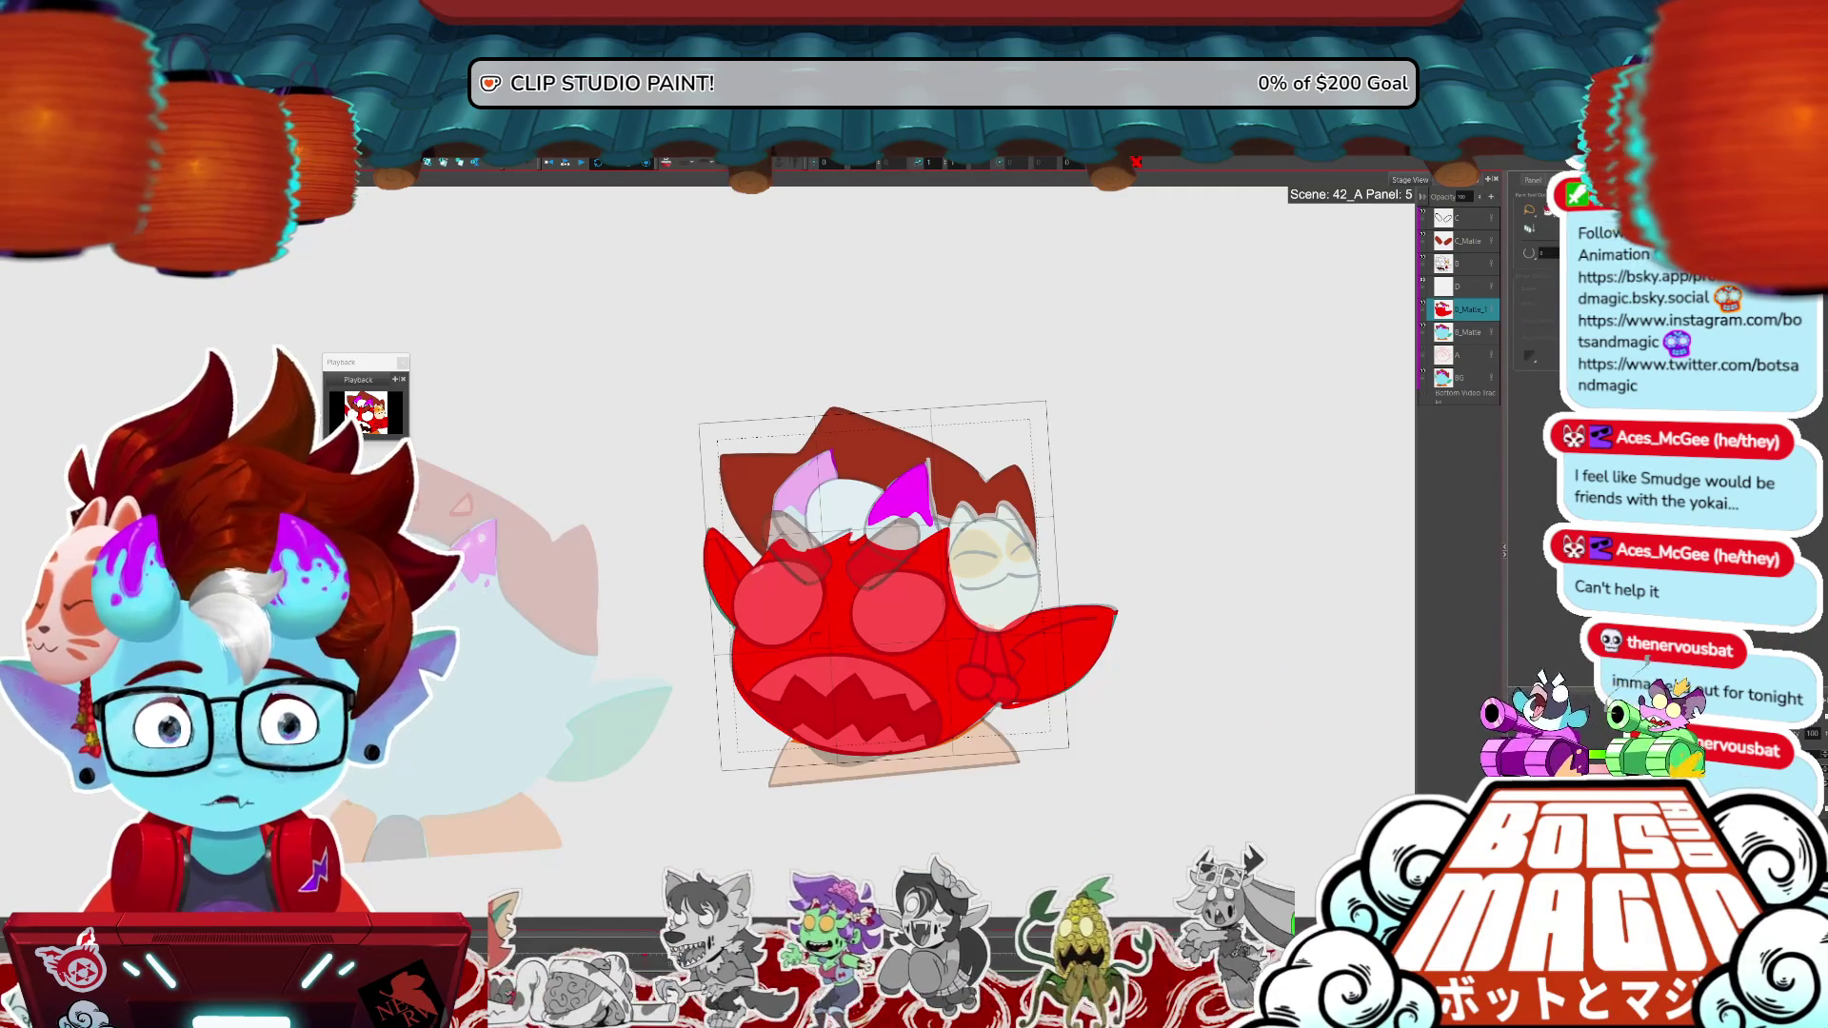
# - Set frame 5's red flush layer to 20 opacity and preview the playback
pyautogui.press('o')
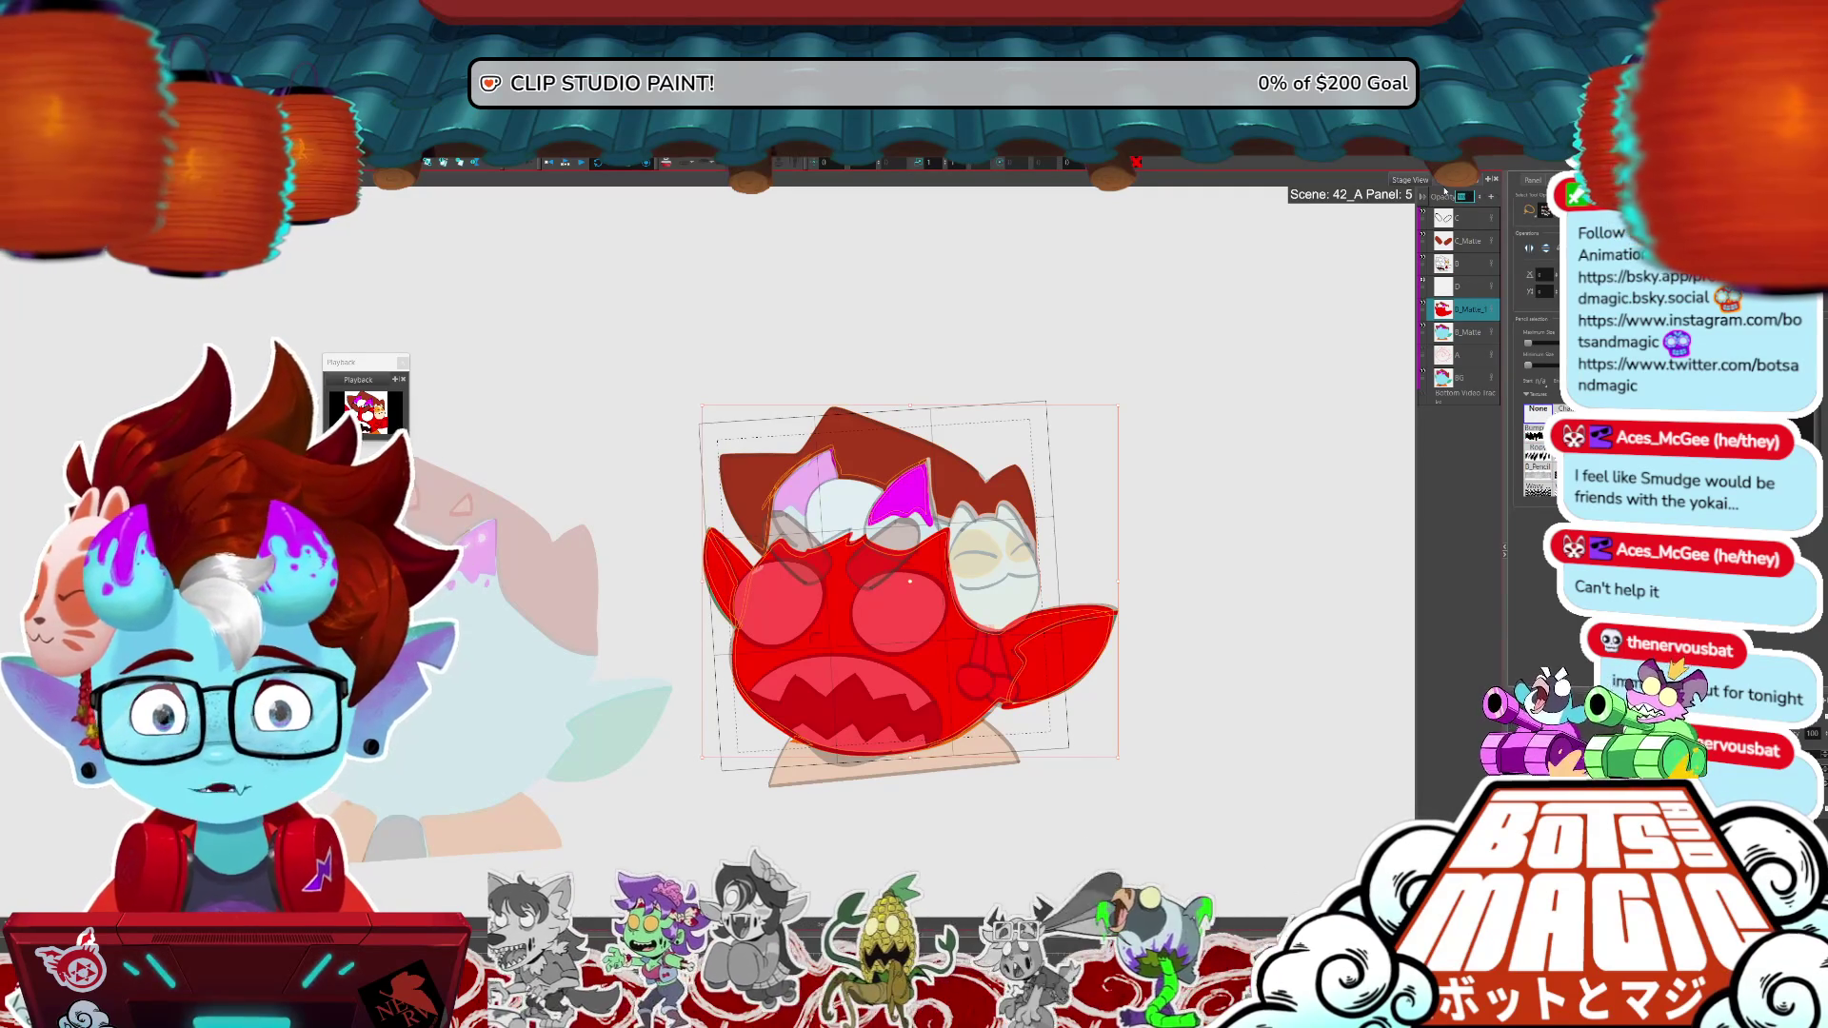
pyautogui.write('20')
pyautogui.press('Return')
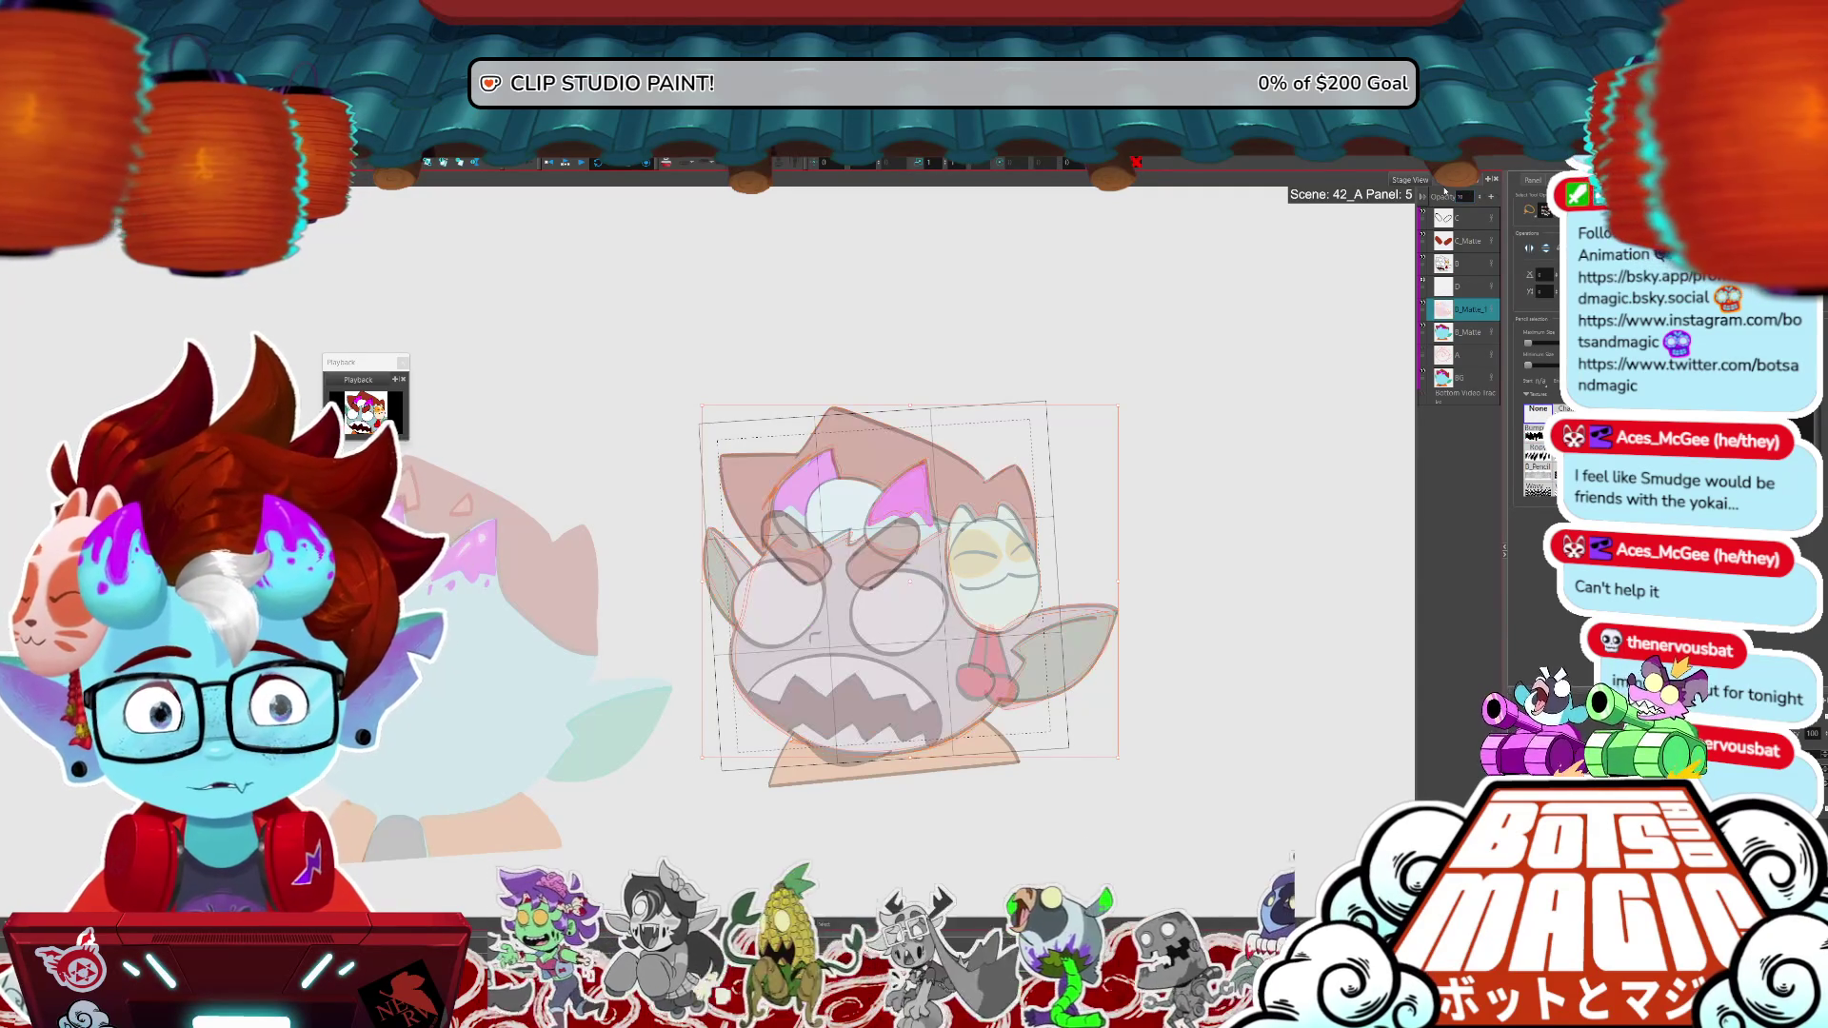
pyautogui.press('space')
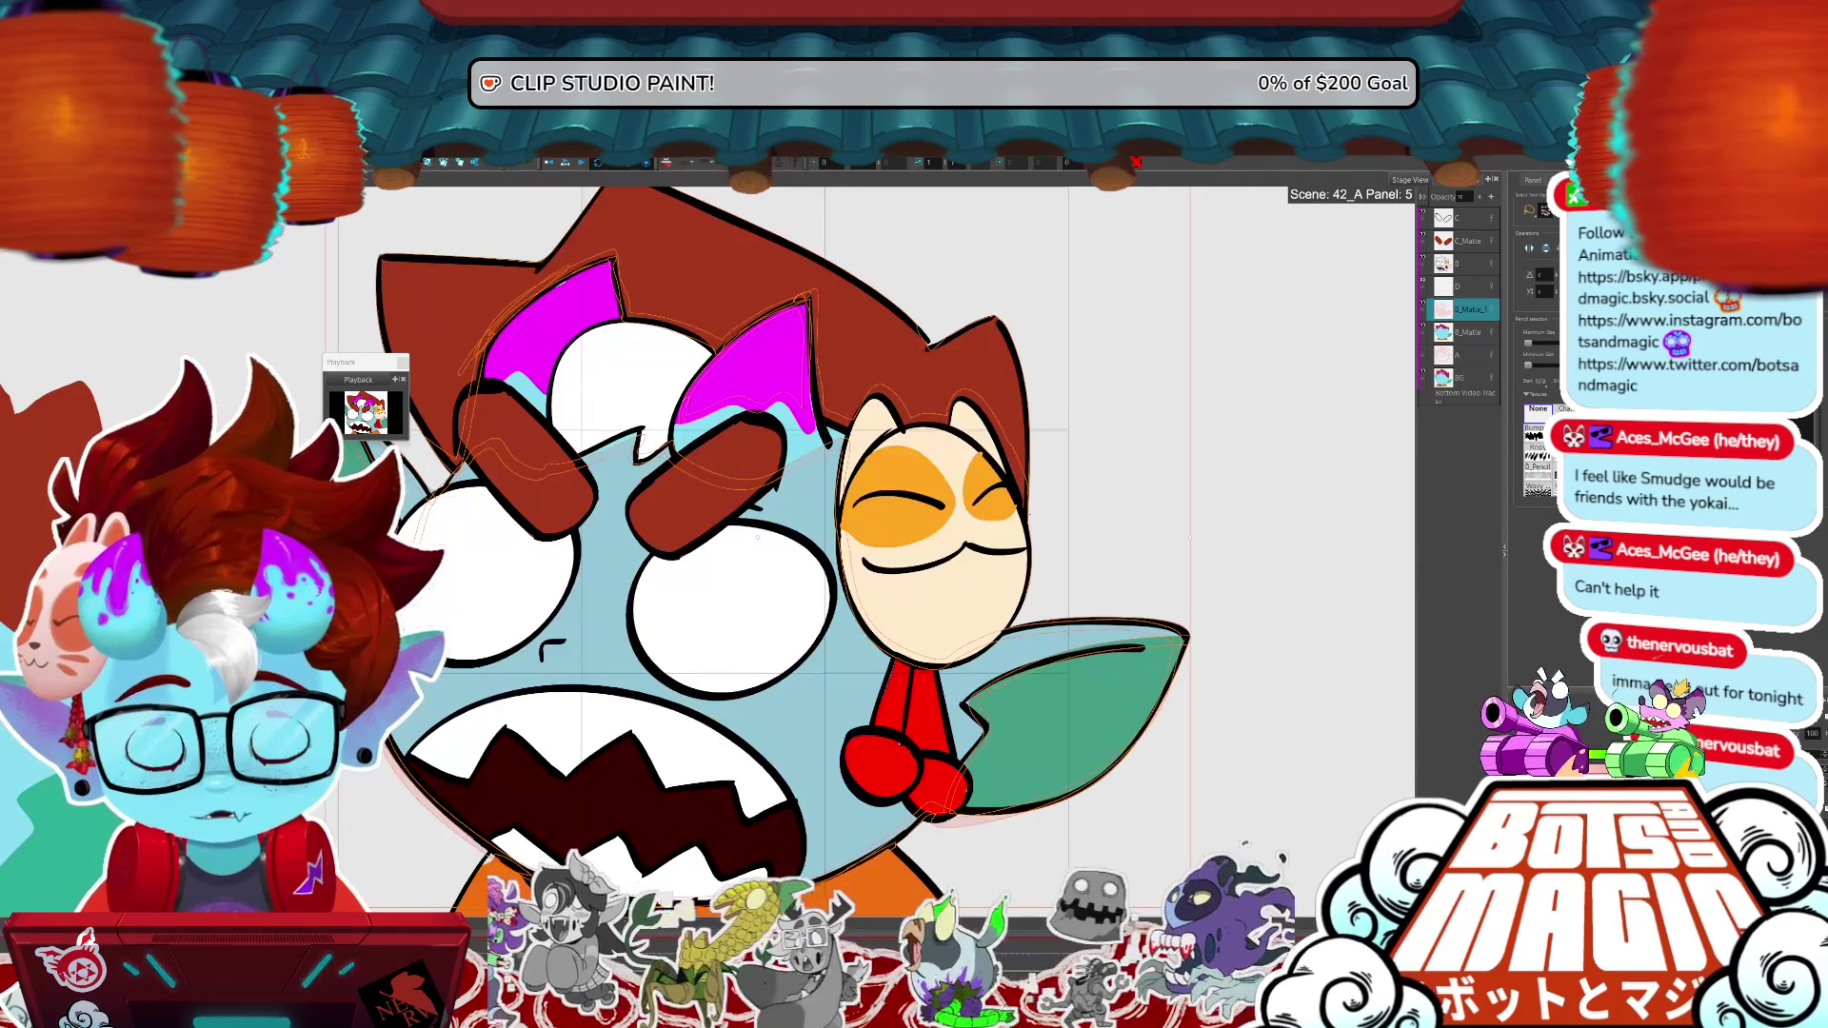
pyautogui.press('space')
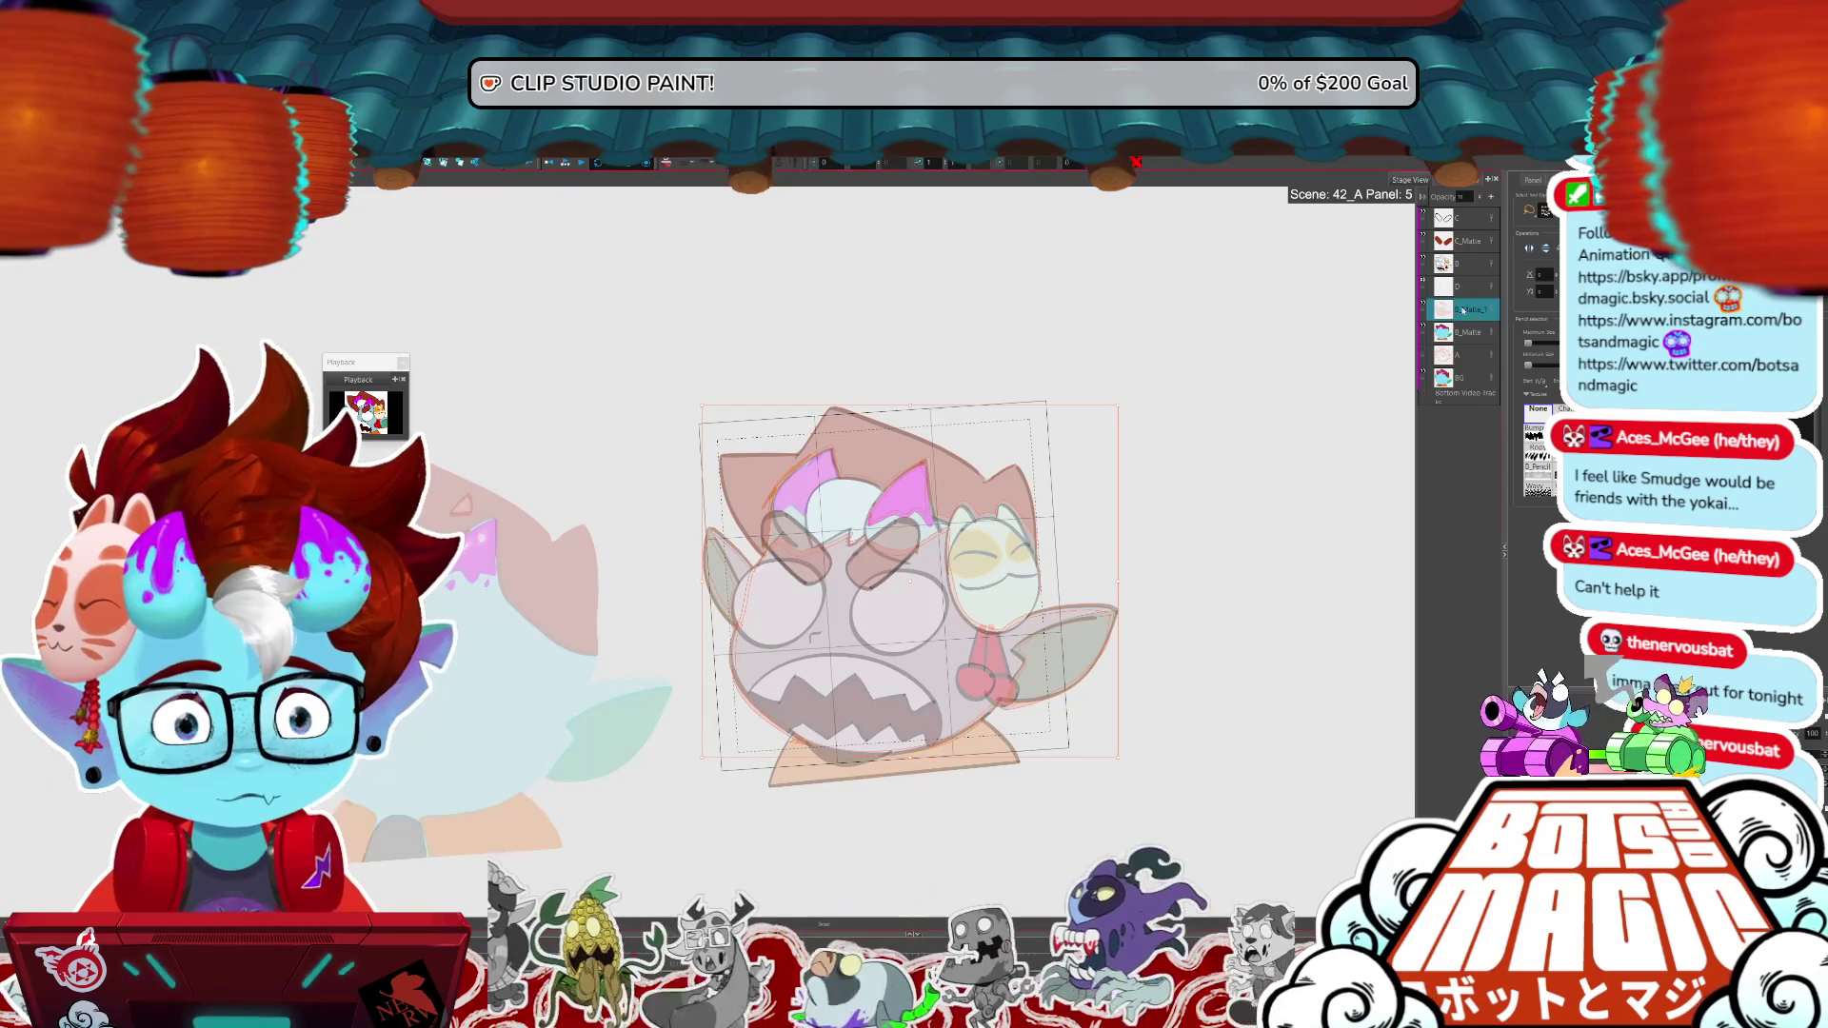
# - On frame 6, nudge the D_Matte flush slightly upward and set it to 80 opacity
pyautogui.press('Right')
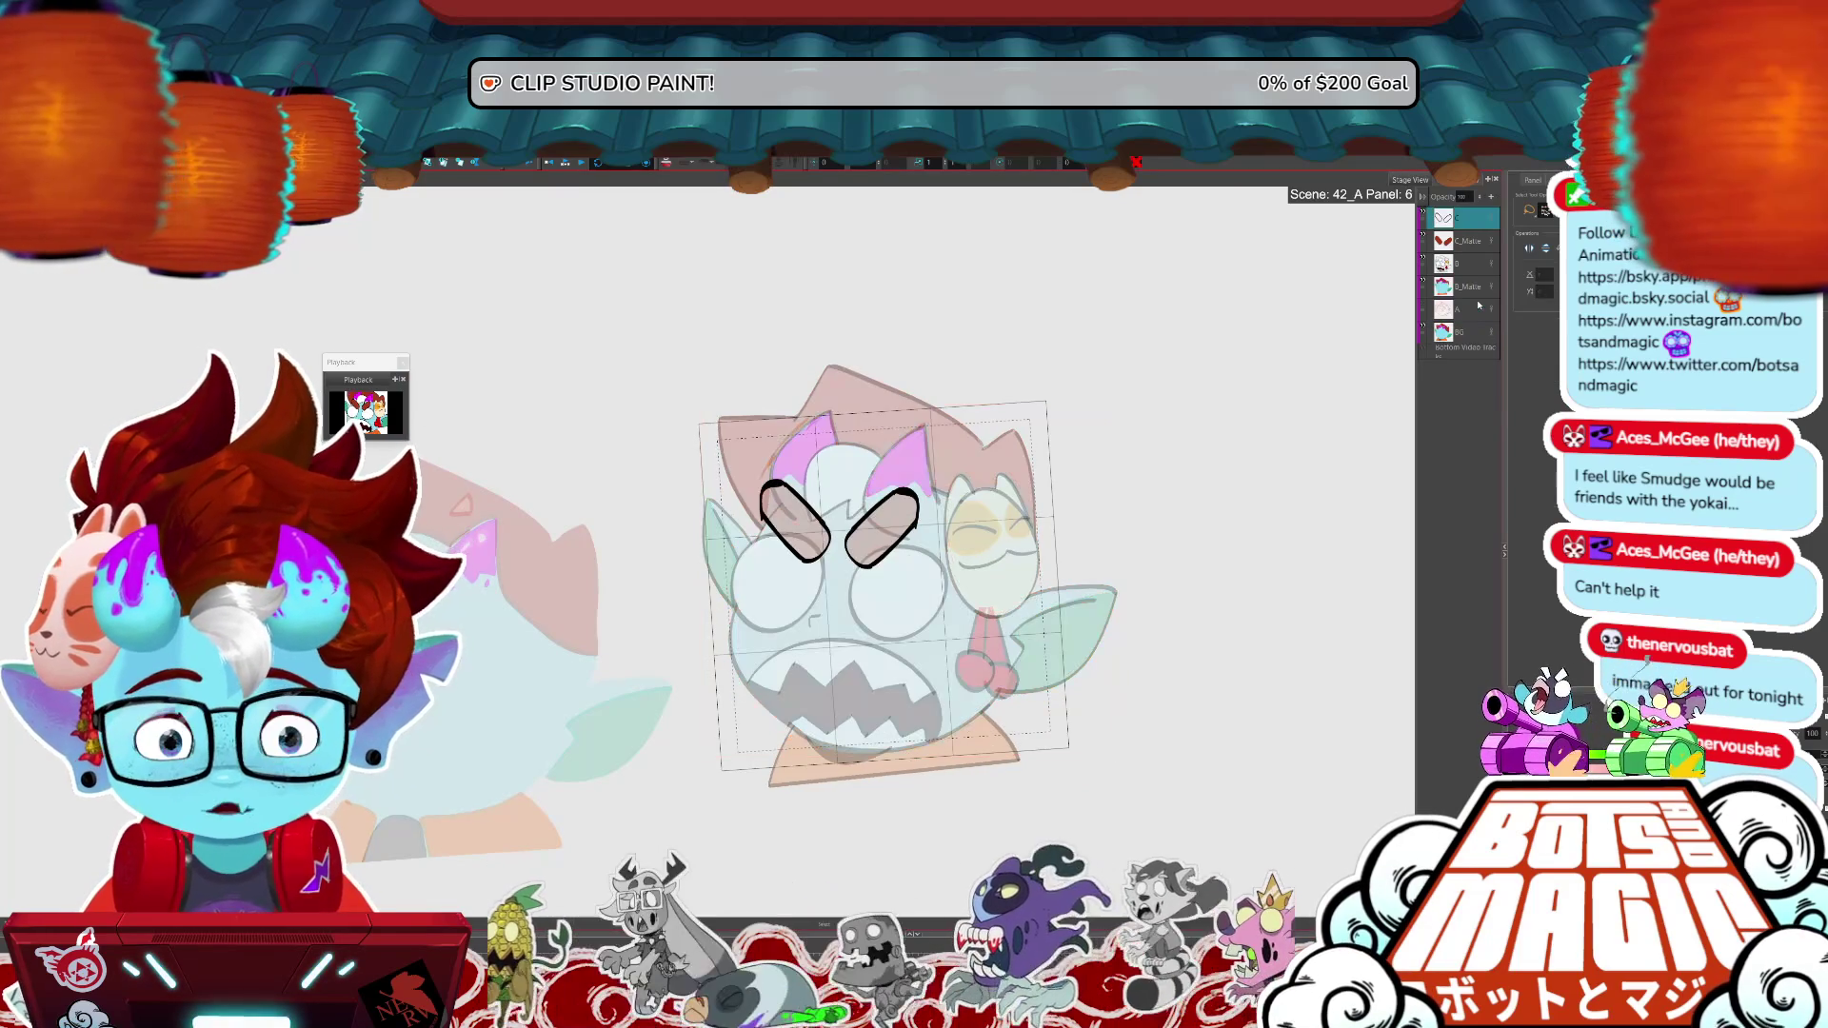
pyautogui.click(1466, 285)
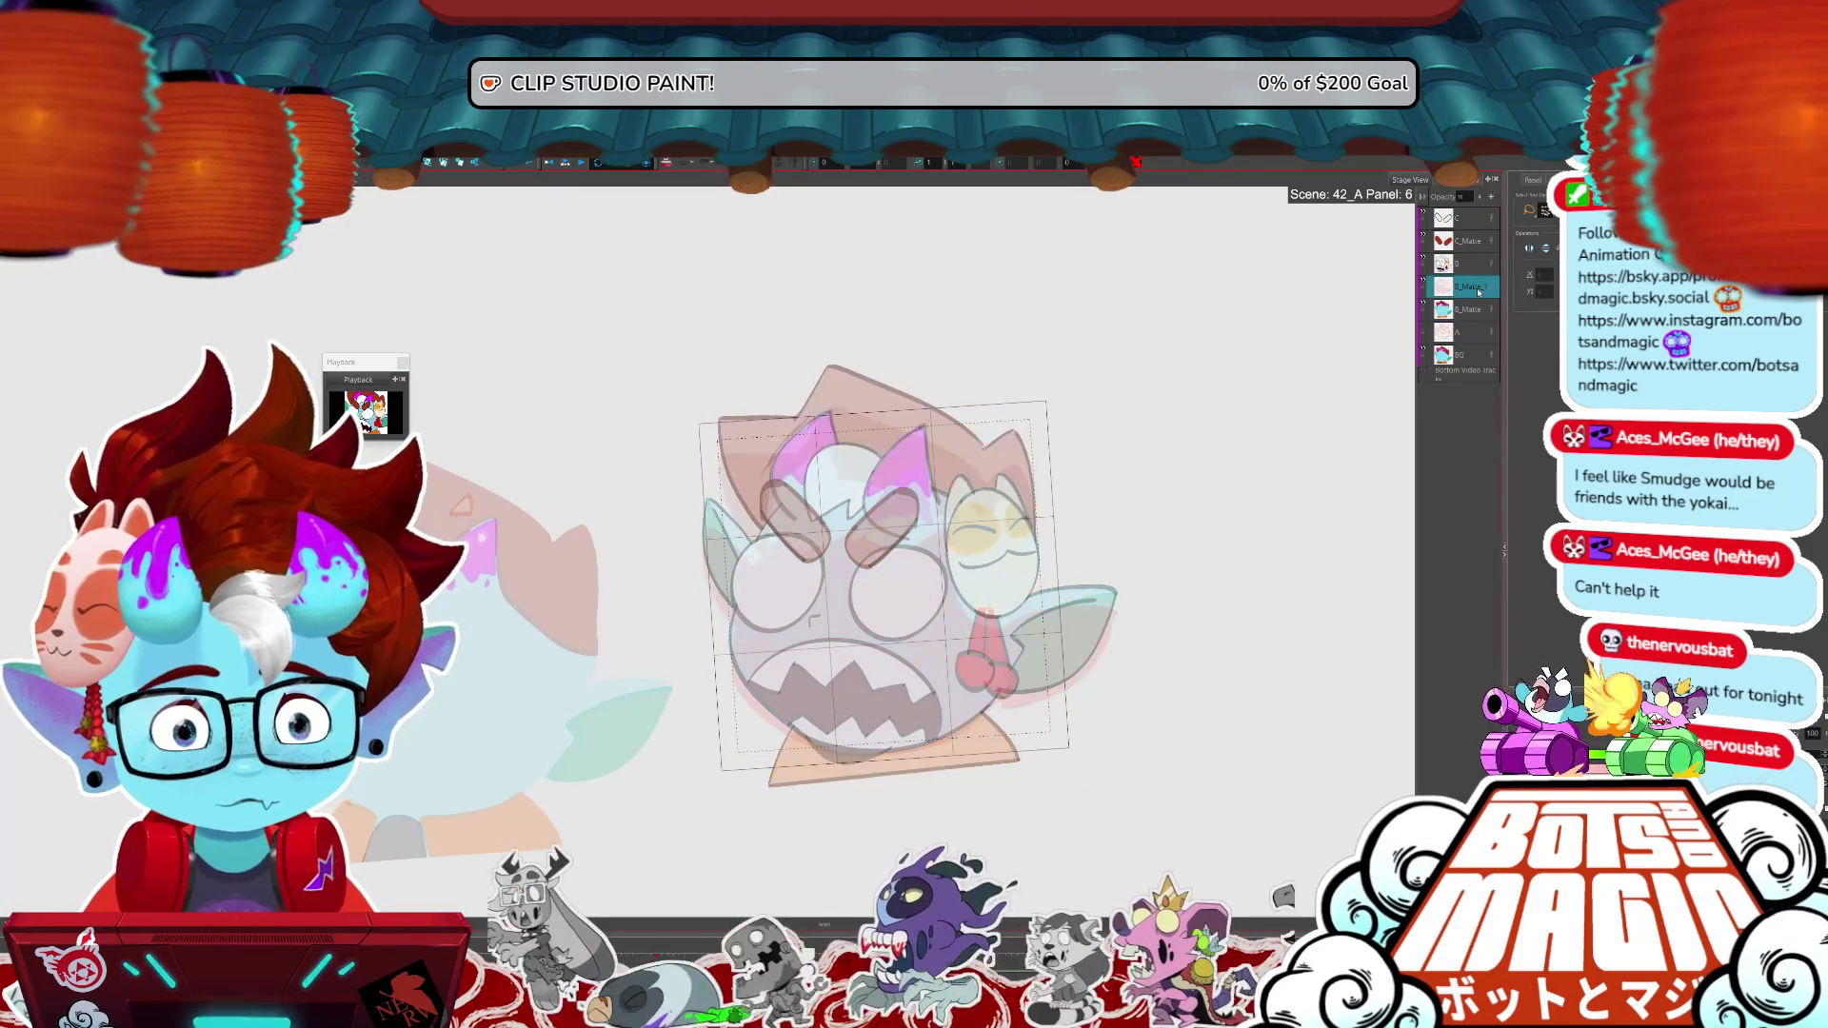
pyautogui.press('p')
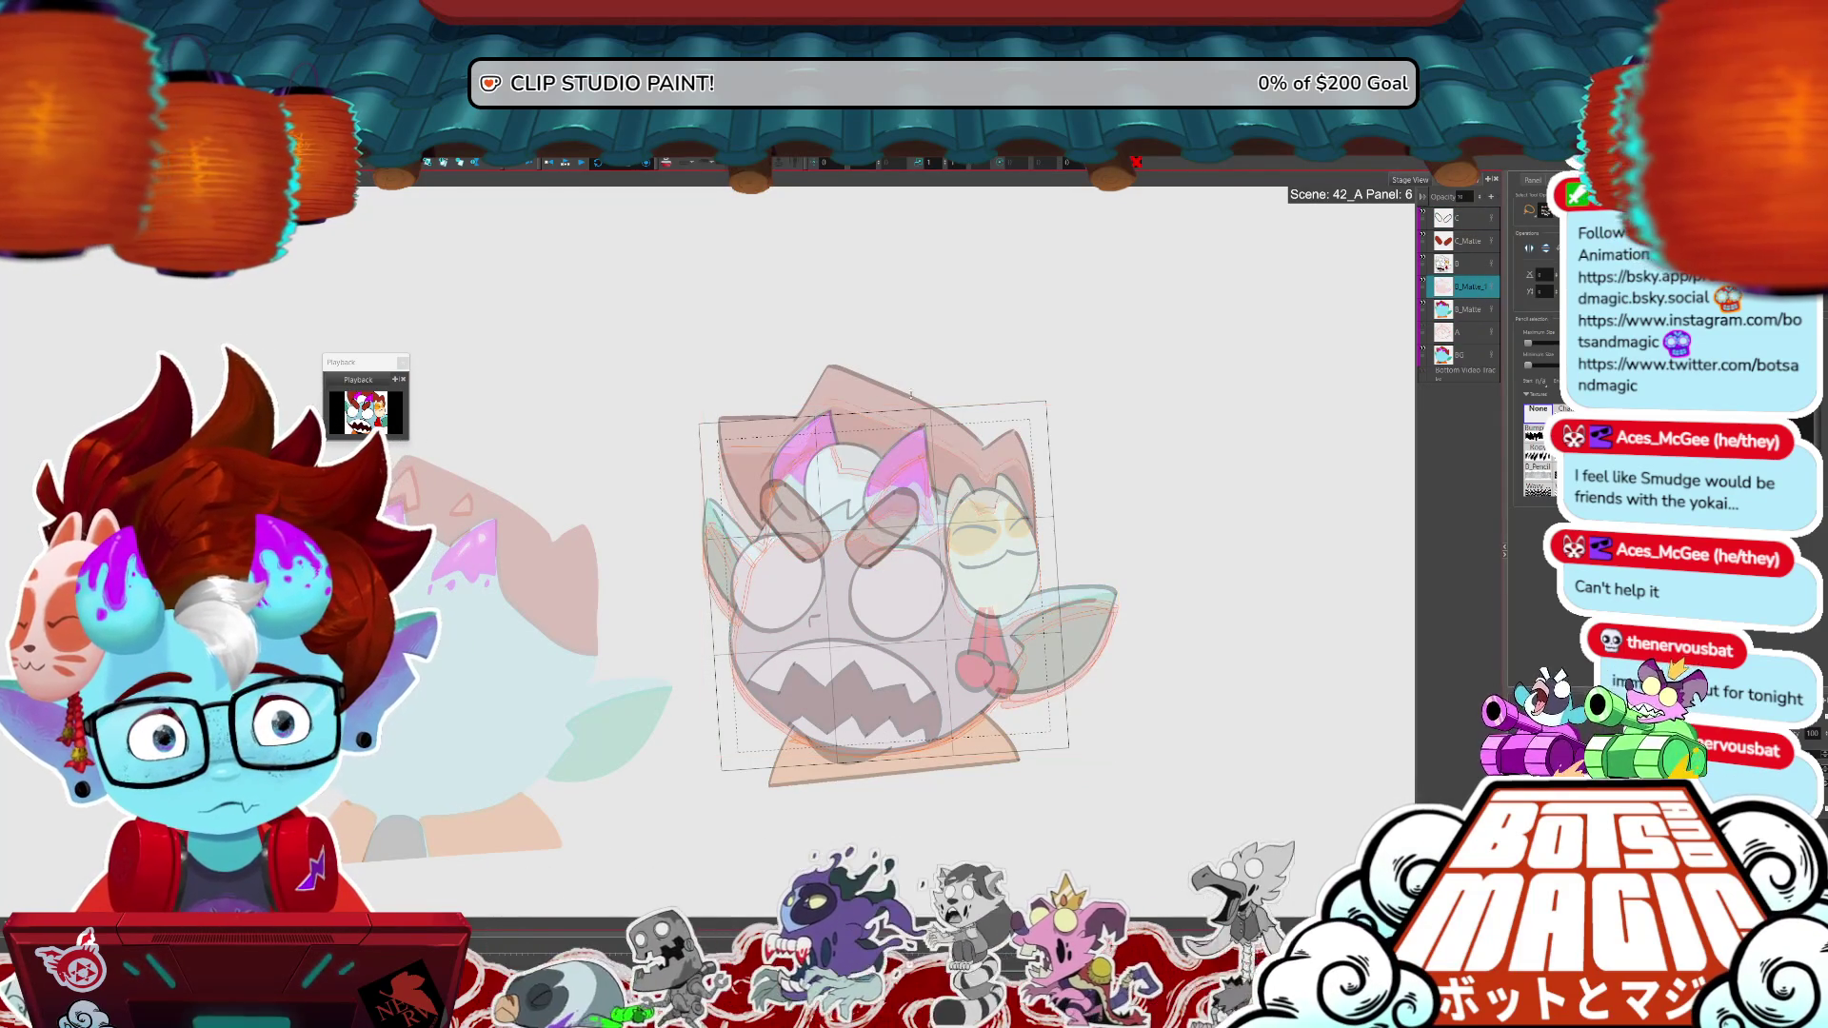
pyautogui.press('ctrl')
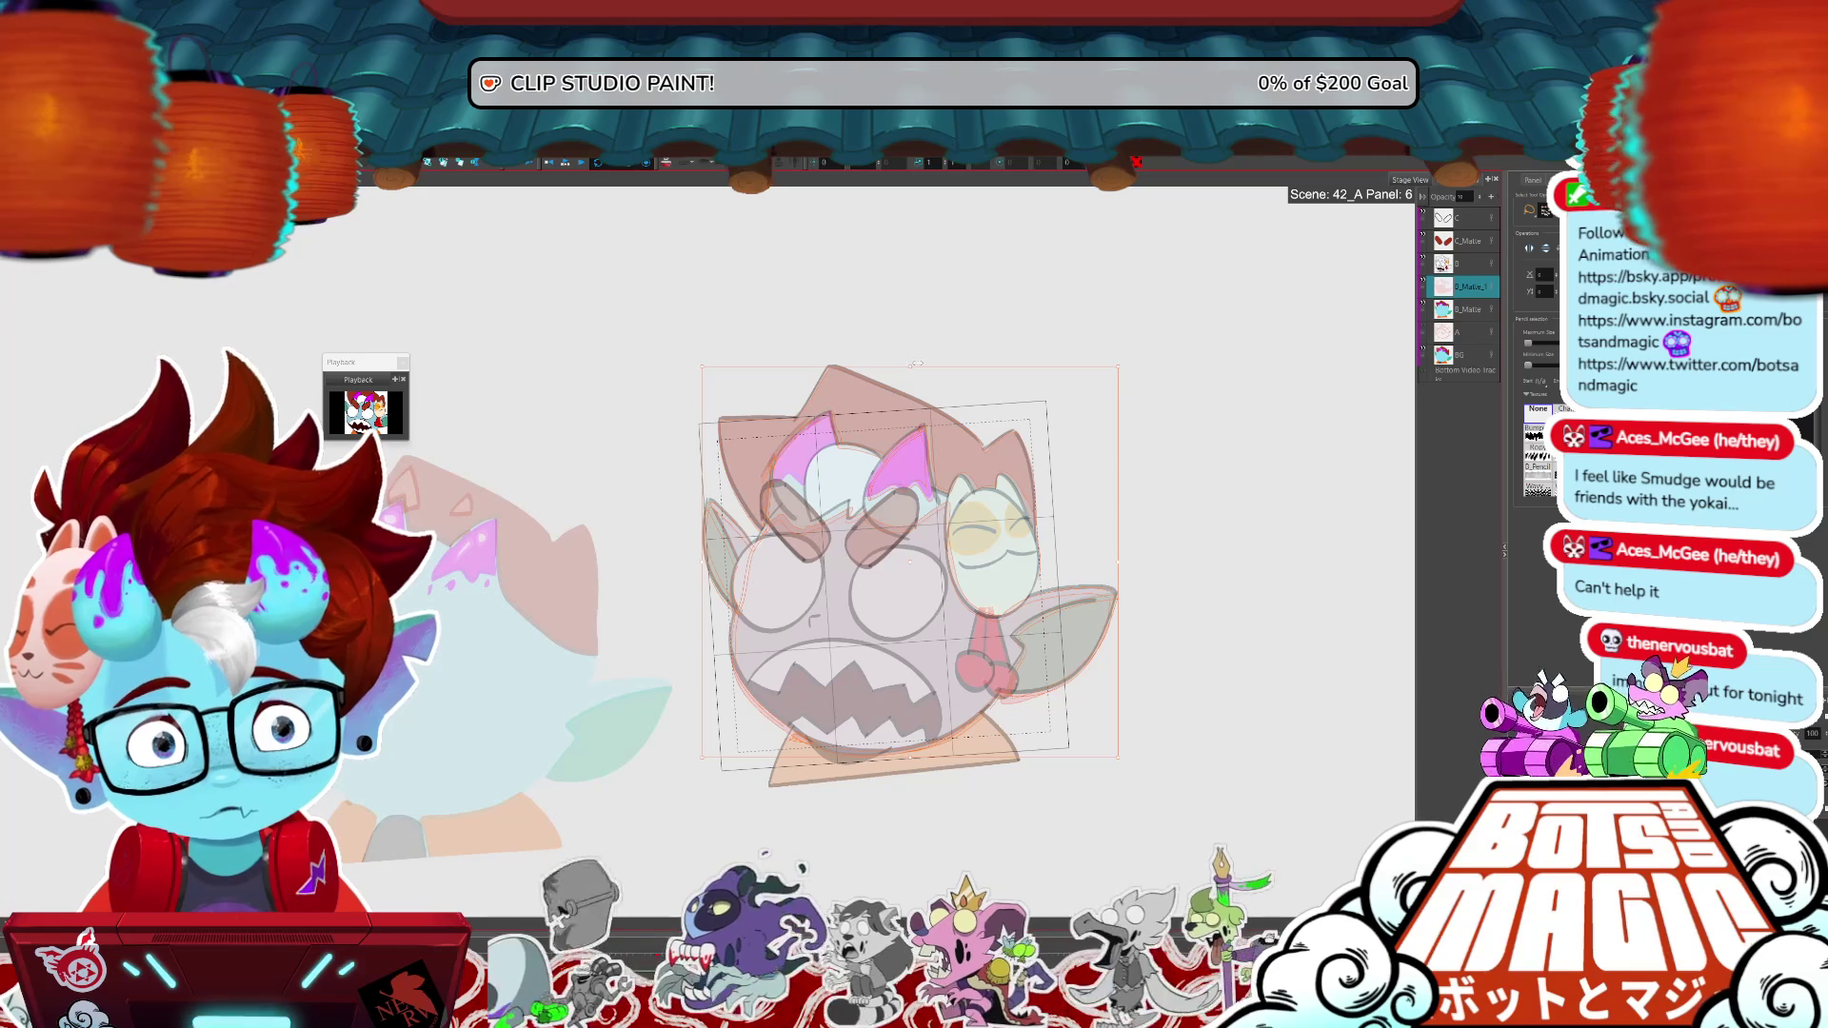
pyautogui.moveTo(910, 759); pyautogui.dragTo(910, 741)
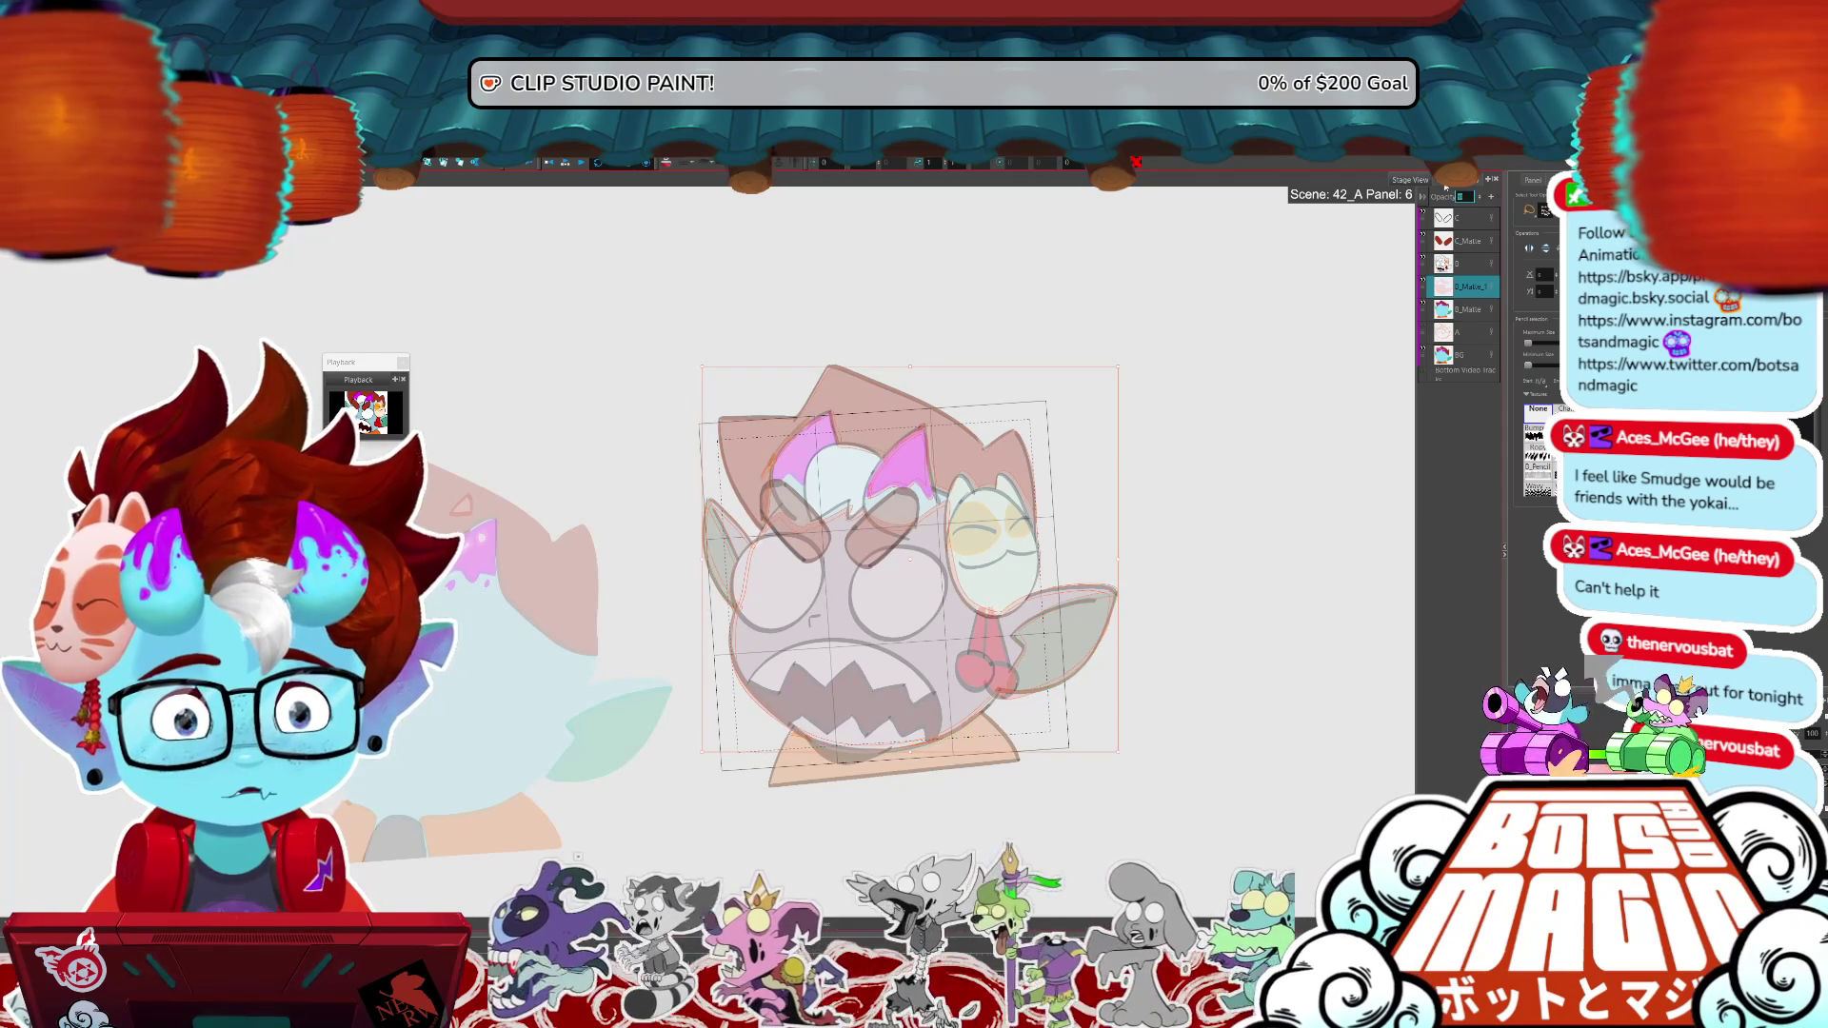
pyautogui.write('80')
pyautogui.press('Return')
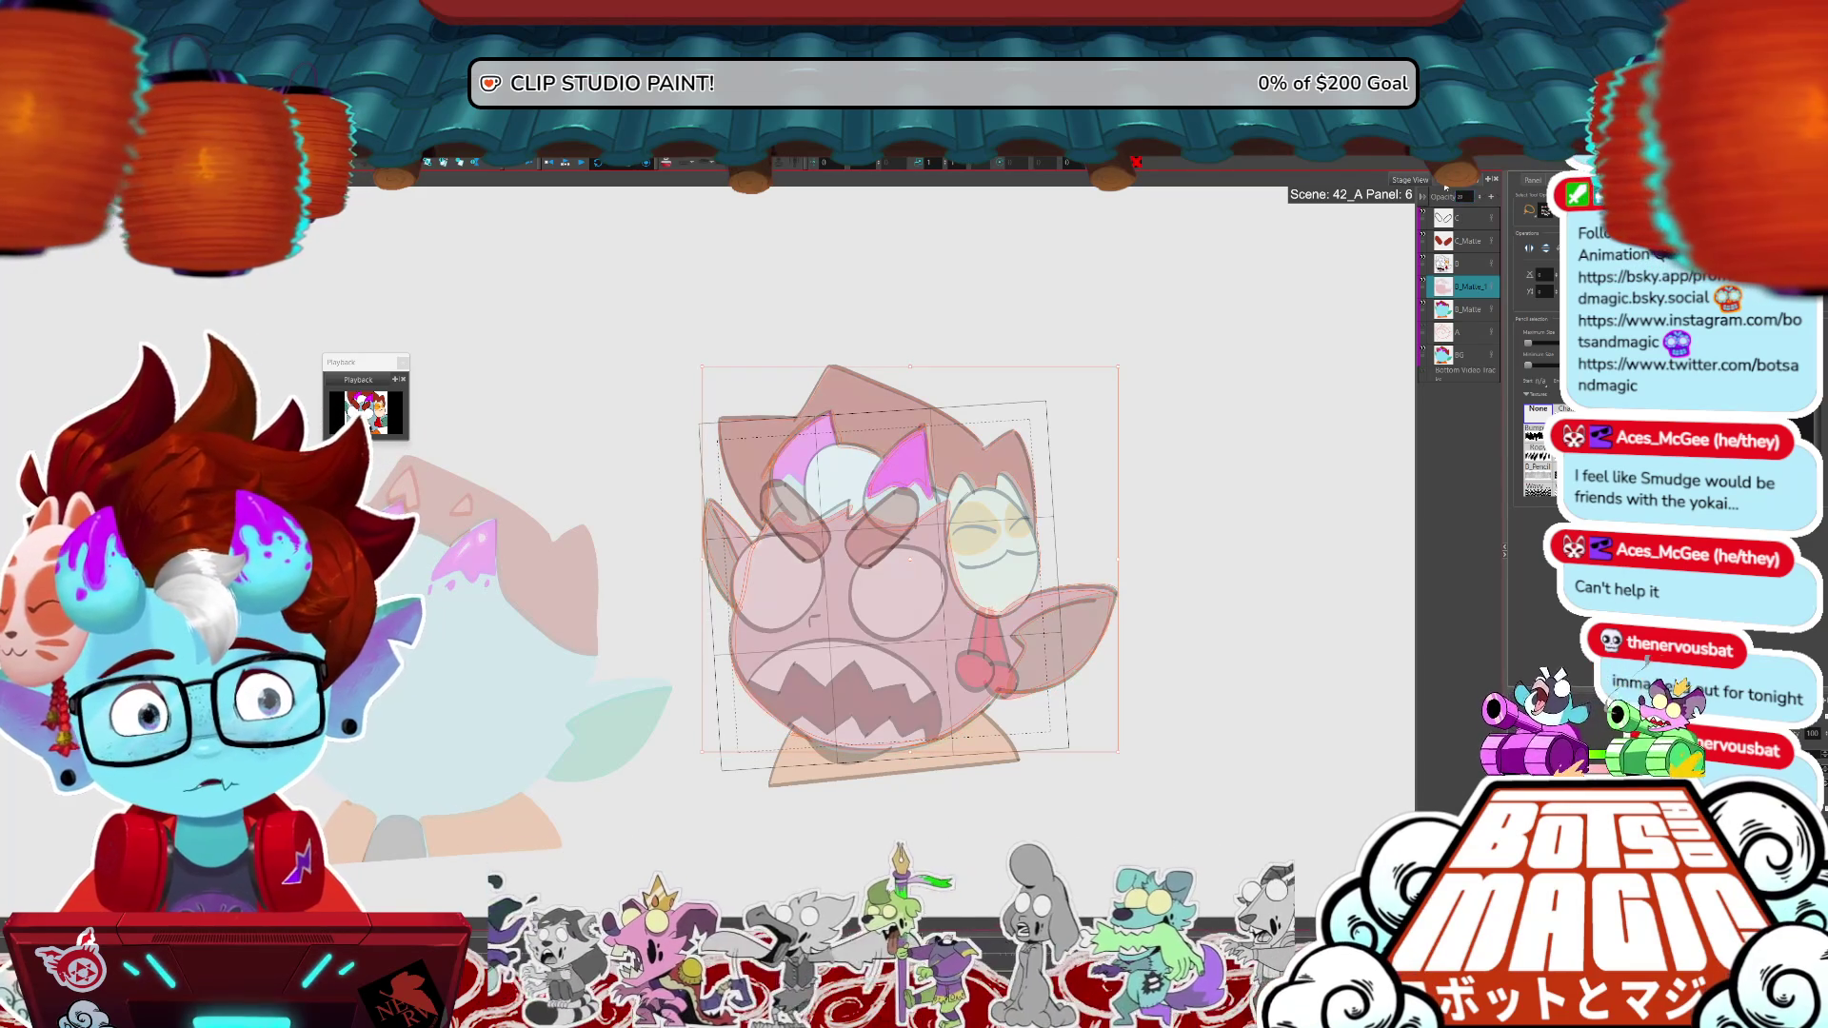
# - Compare the opacity change with undo and redo, then return to frame 5
pyautogui.hotkey('ctrl', 'z')
pyautogui.hotkey('ctrl', 'y')
pyautogui.hotkey('ctrl', 'z')
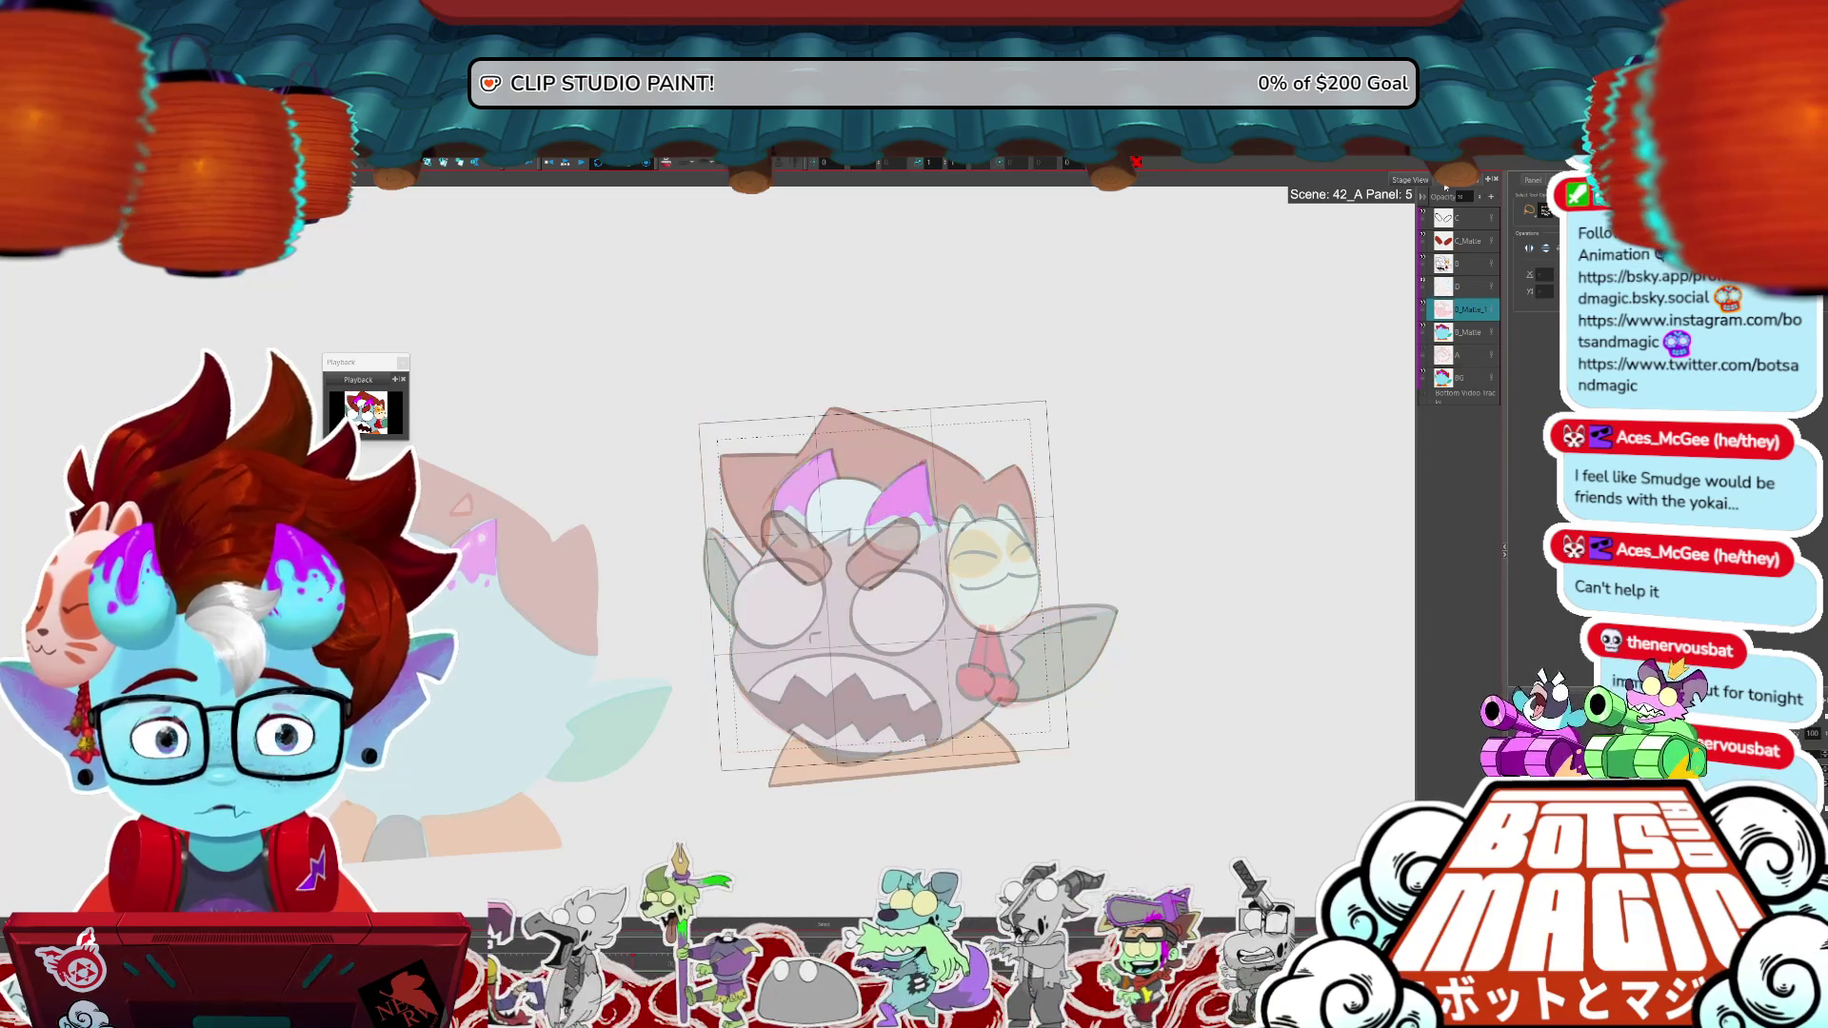
# - Step through frames 7 to 11, loop back to select B_Matte_1 on frame 6, then stop on frame 8
pyautogui.hotkey('ctrl', 'y')
pyautogui.hotkey('ctrl', 'y')
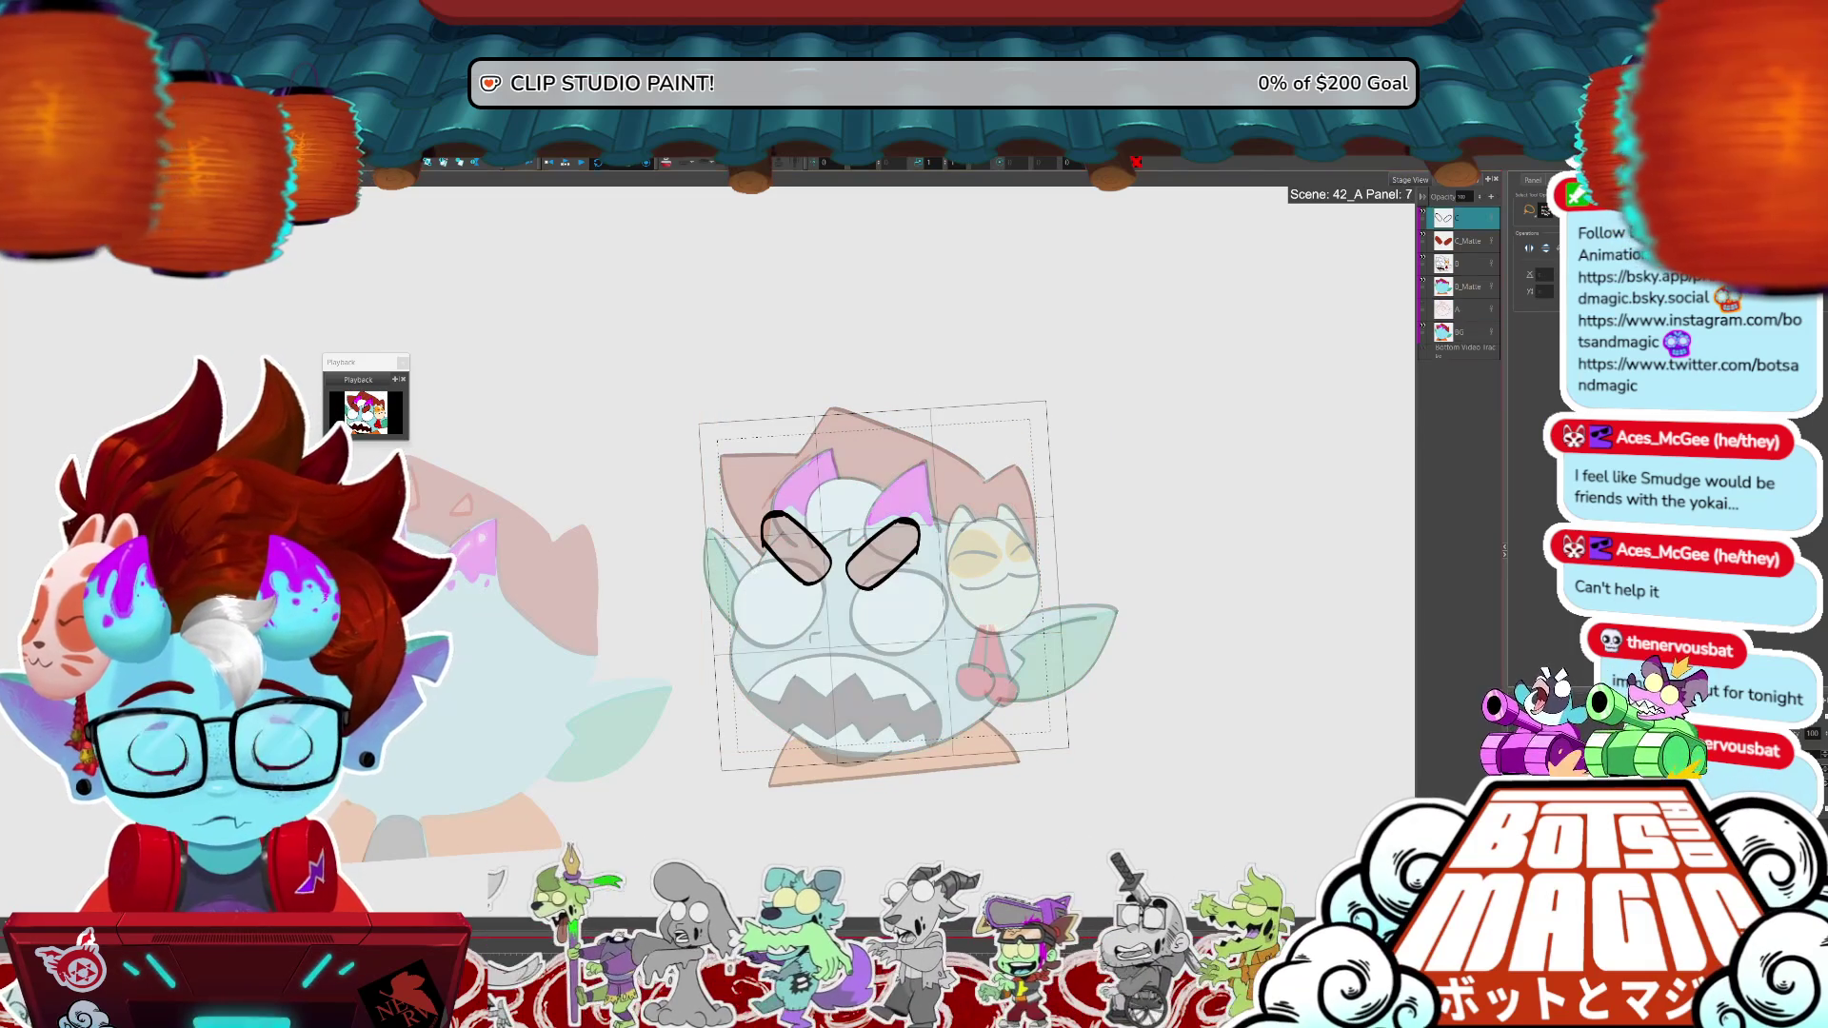
pyautogui.hotkey('ctrl', 'y')
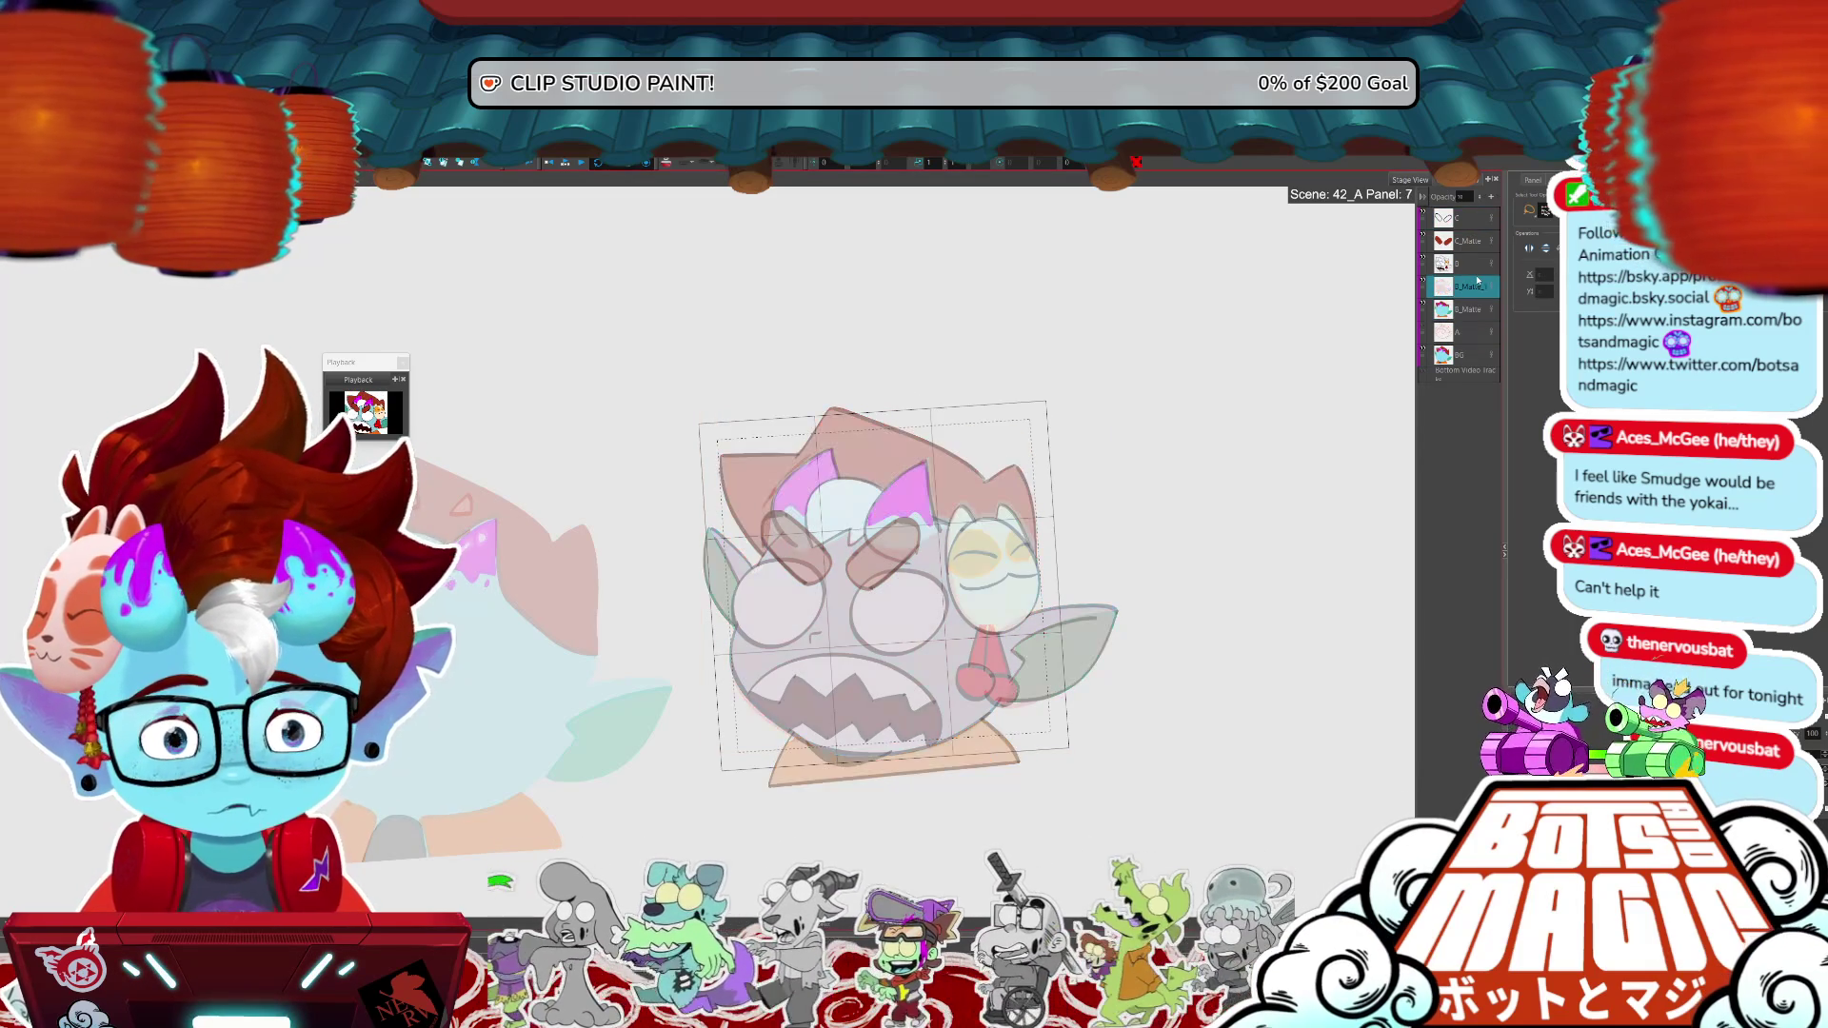
pyautogui.hotkey('ctrl', 'y')
pyautogui.hotkey('ctrl', 'y')
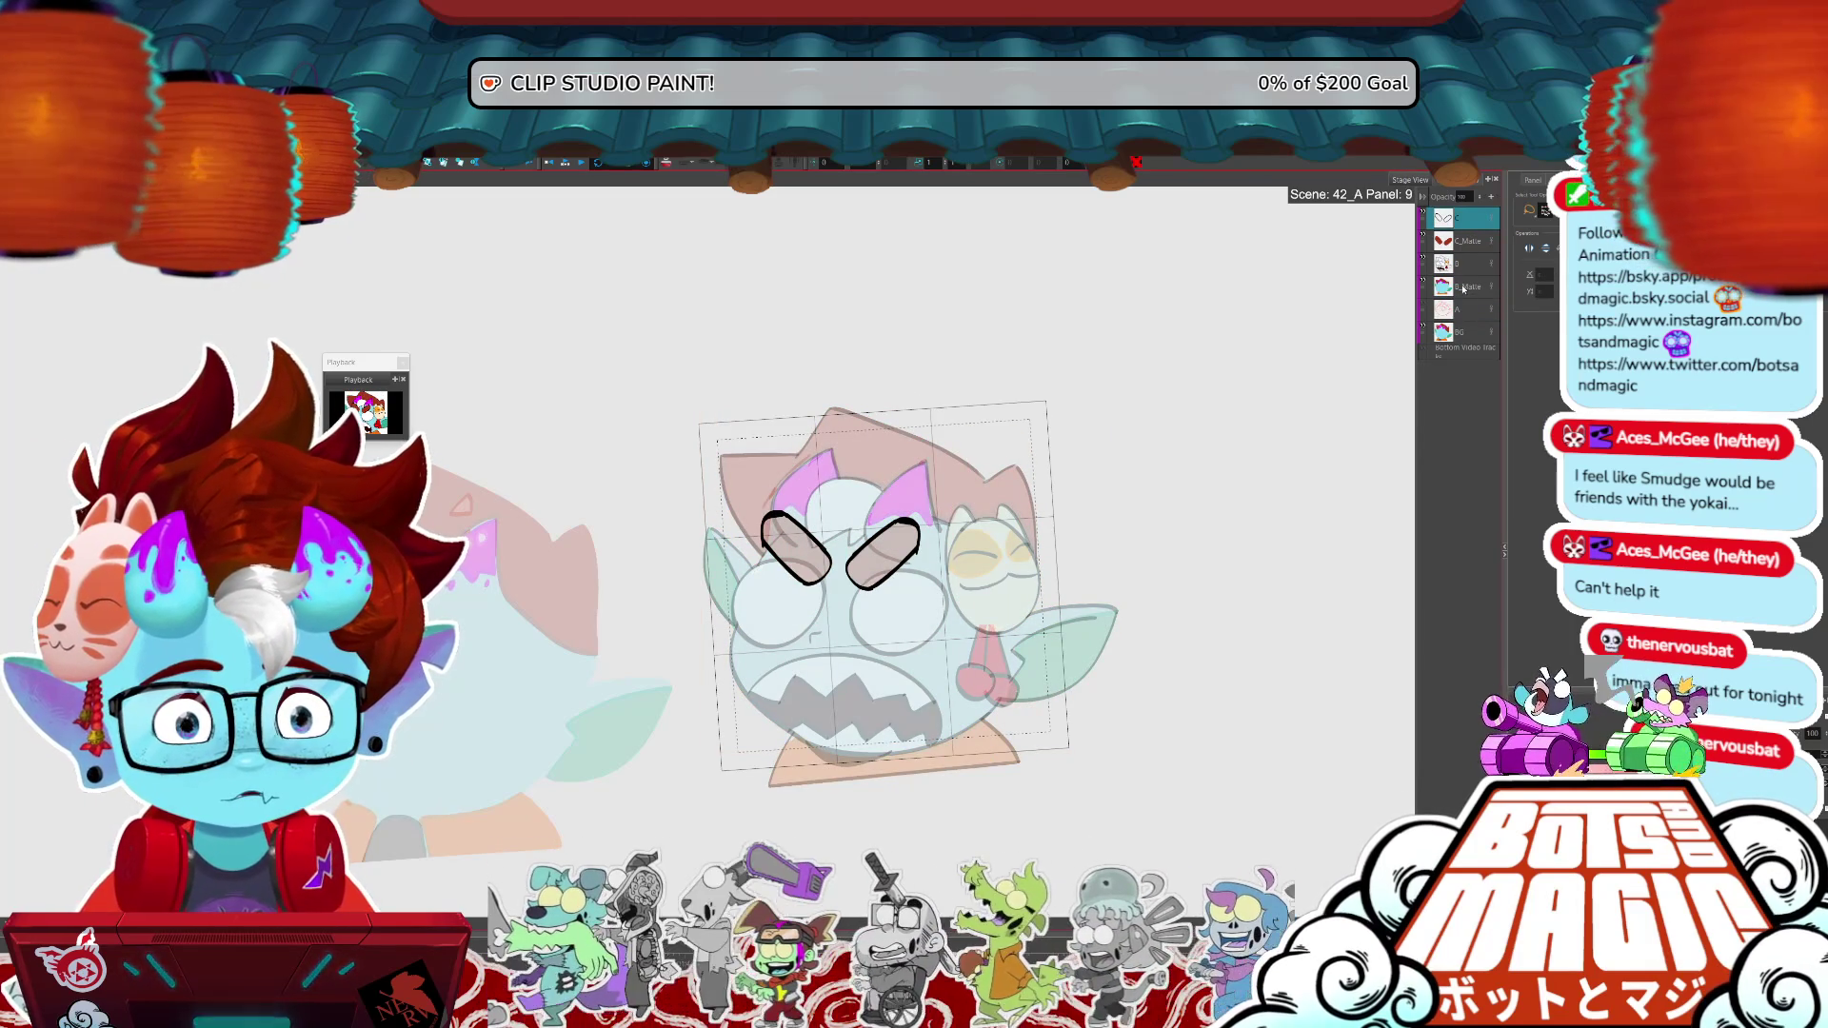
pyautogui.hotkey('ctrl', 'y')
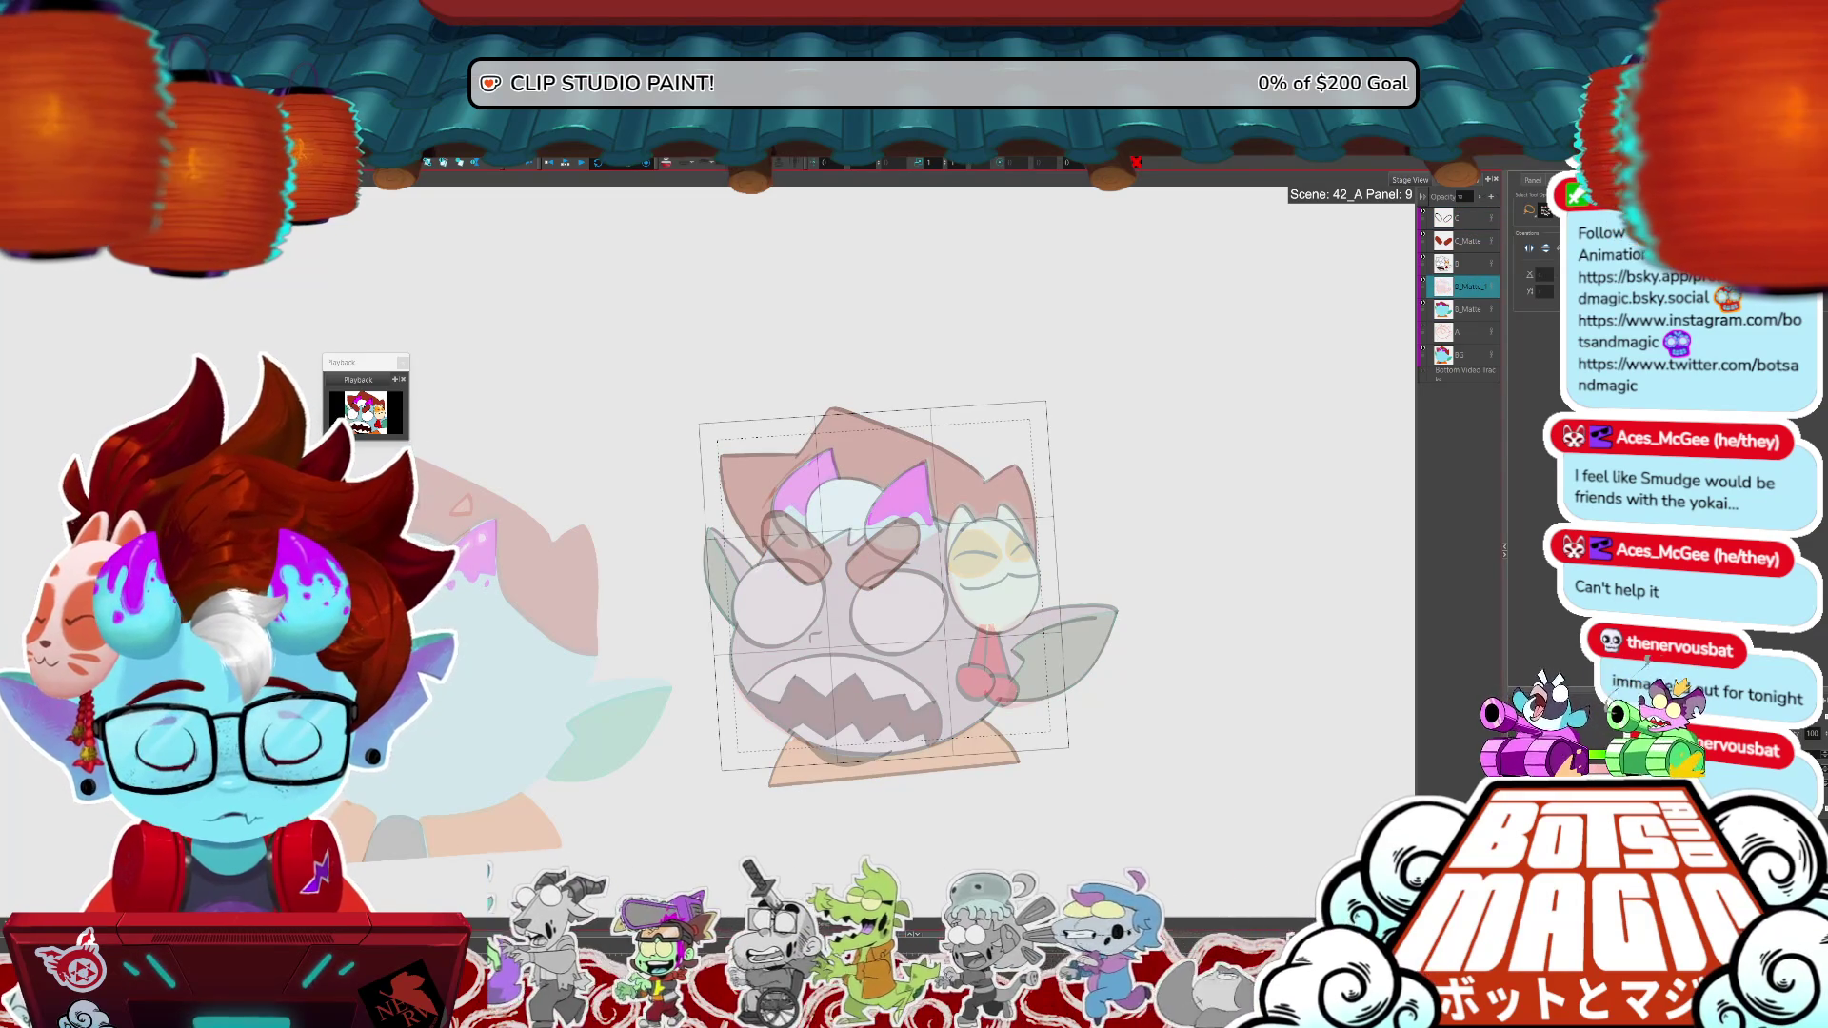
pyautogui.hotkey('ctrl', 'y')
pyautogui.hotkey('ctrl', 'y')
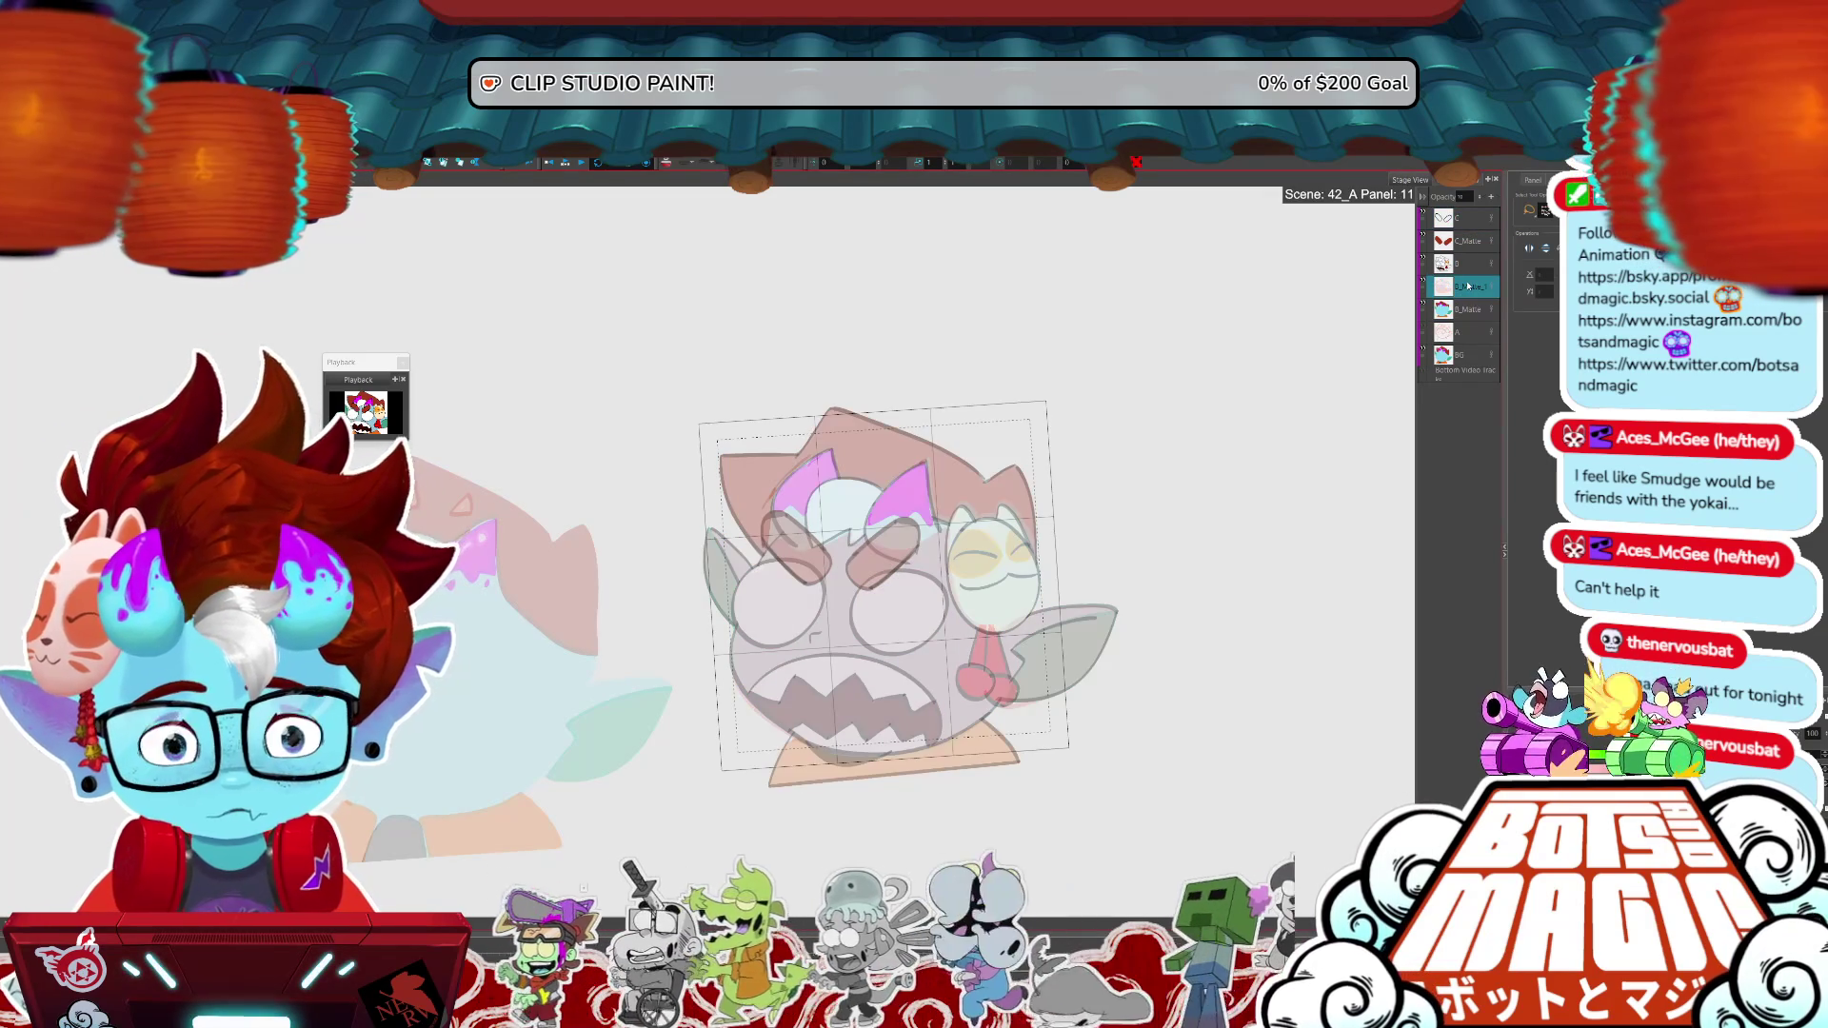
pyautogui.hotkey('ctrl', 'y')
pyautogui.hotkey('ctrl', 'y')
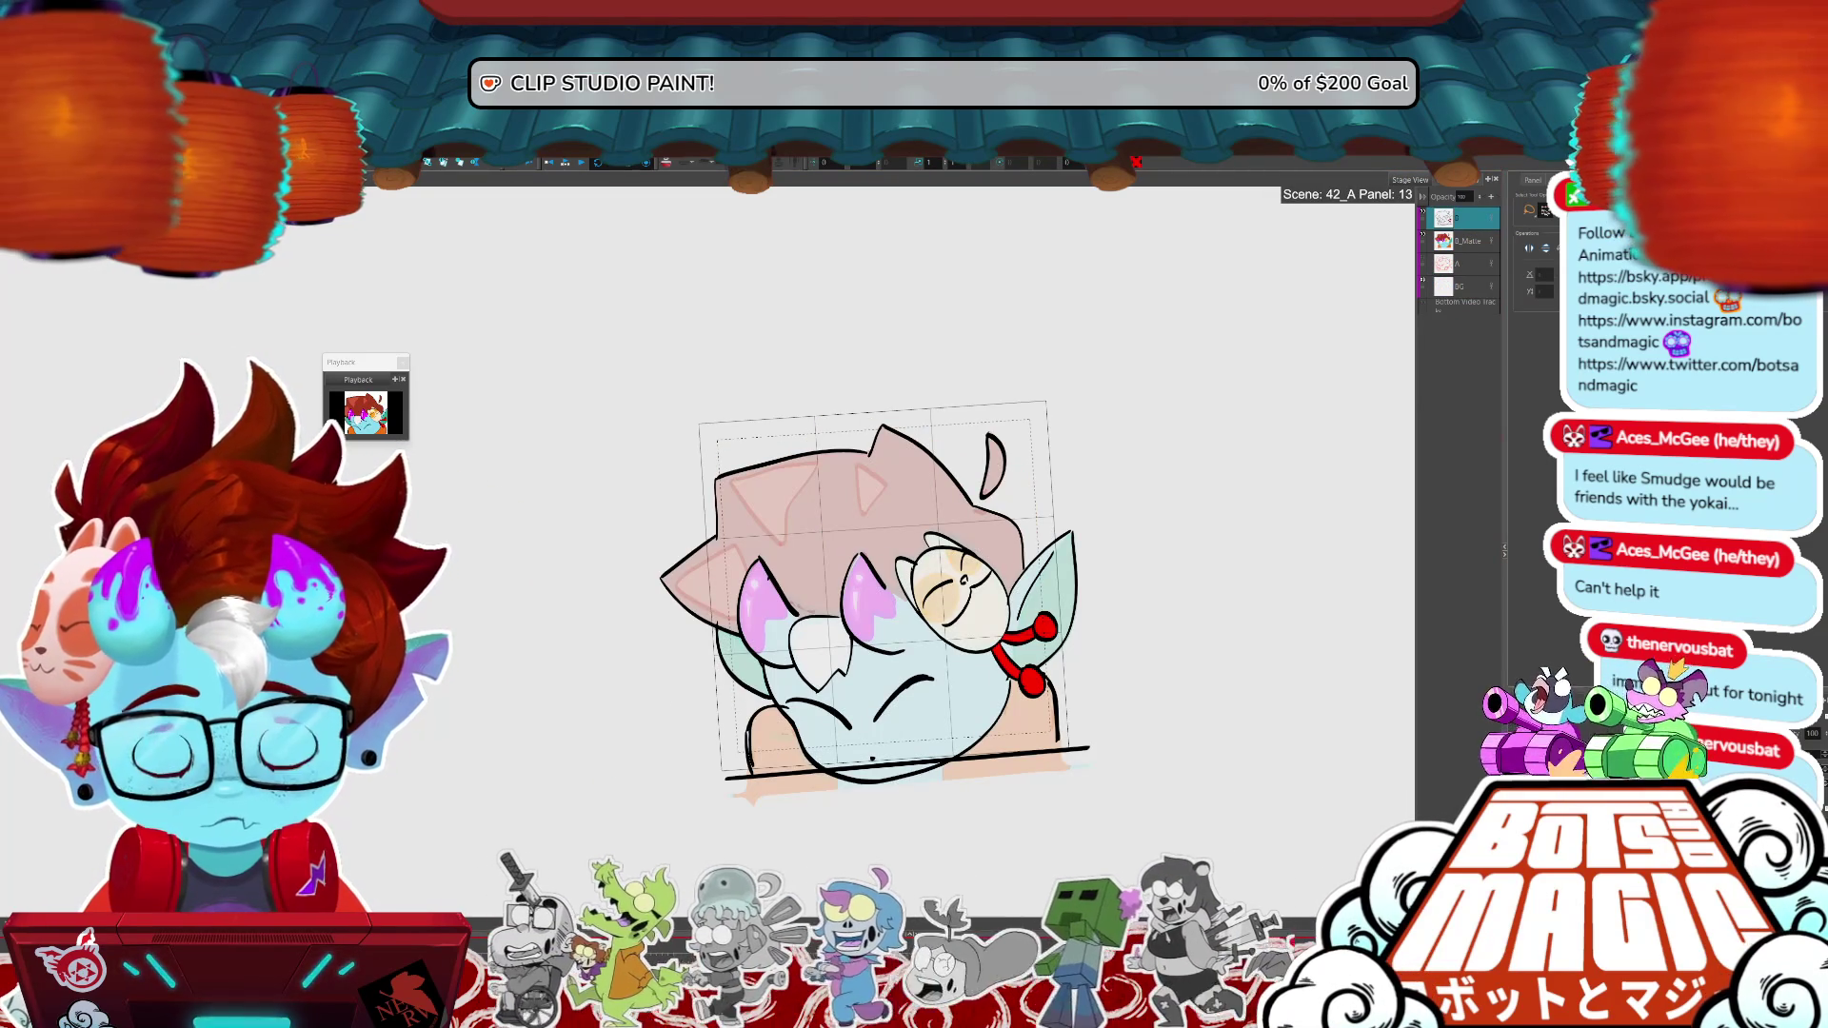
pyautogui.hotkey('ctrl', 'y')
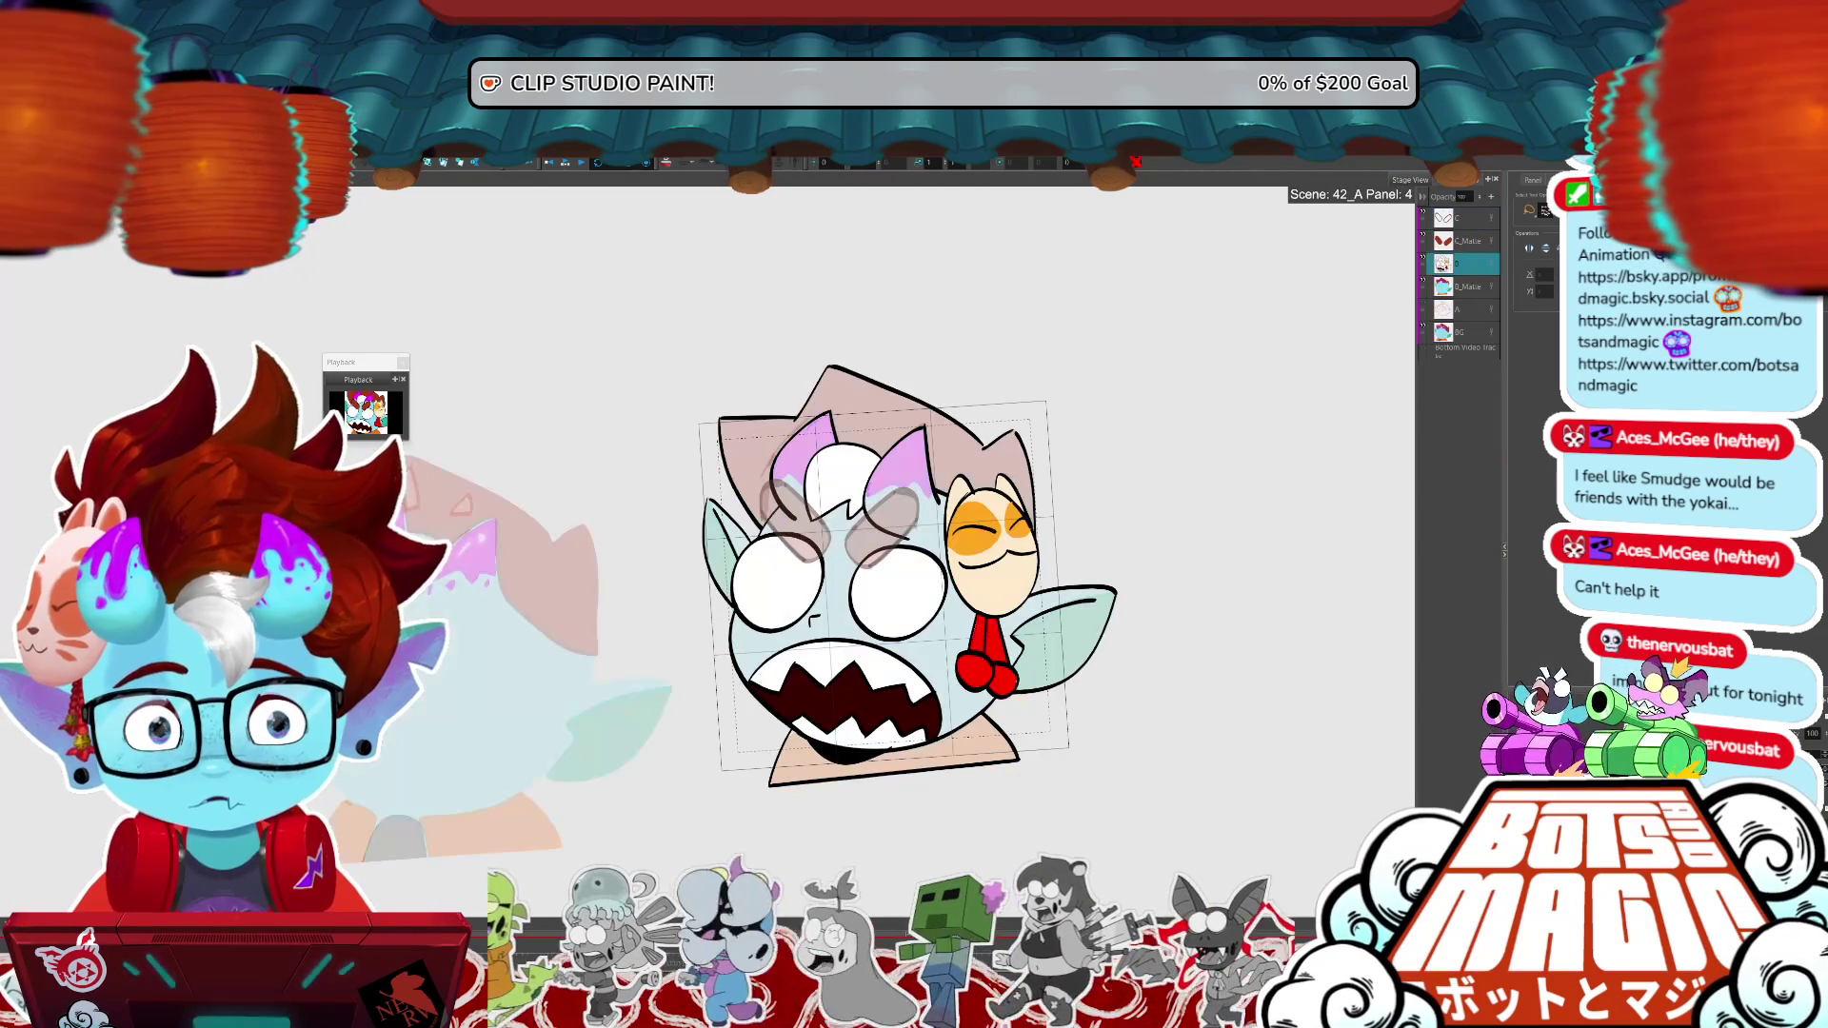
pyautogui.hotkey('ctrl', 'y')
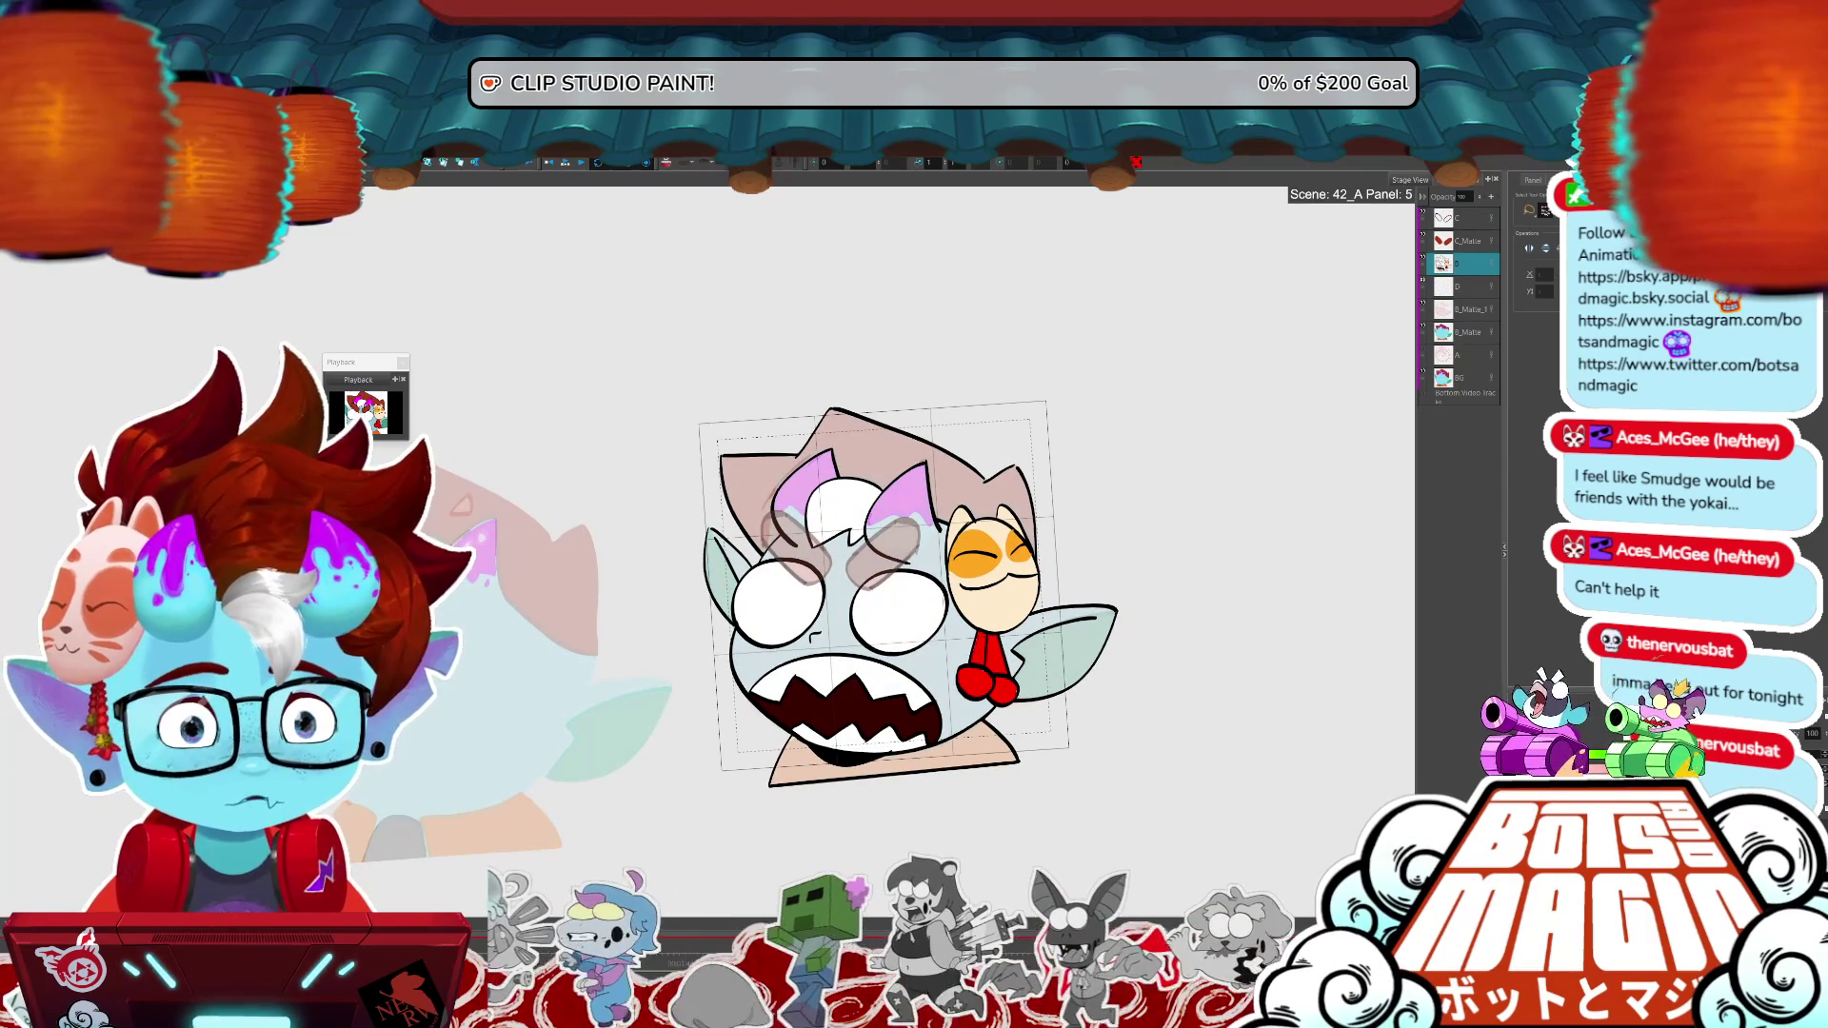
pyautogui.hotkey('ctrl', 'y')
pyautogui.click(1471, 287)
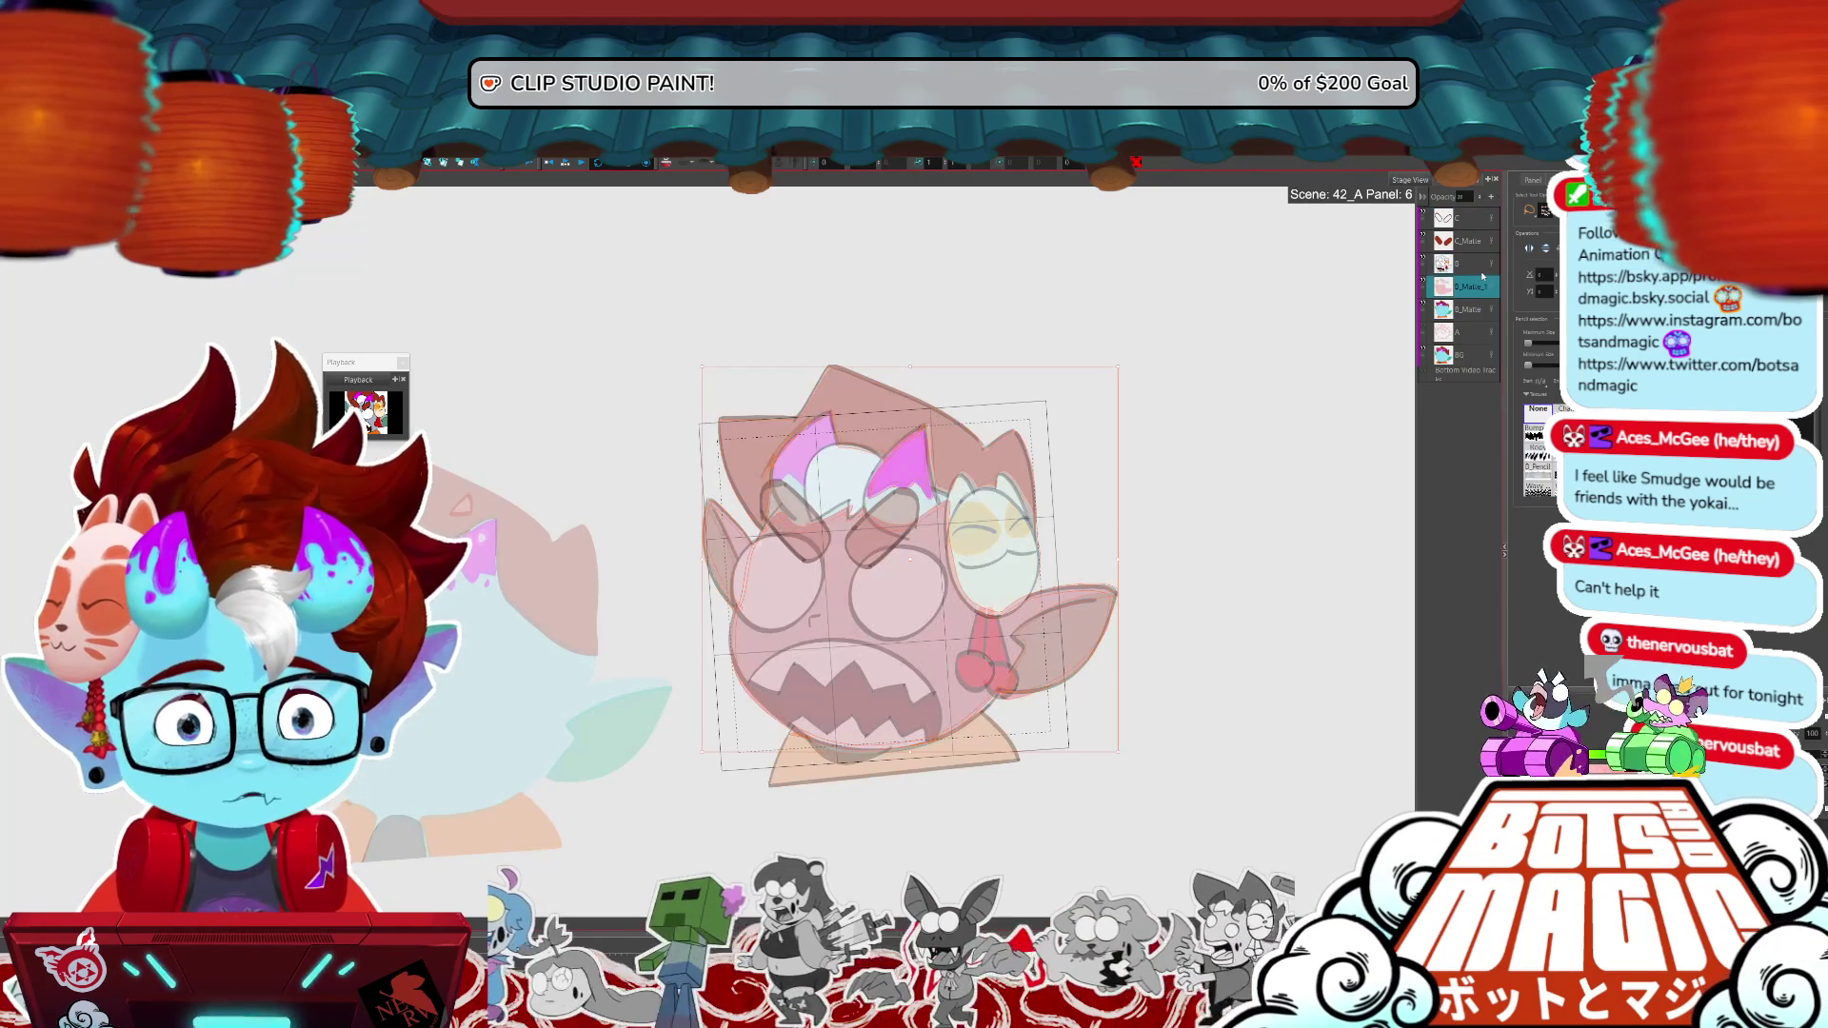
pyautogui.hotkey('ctrl', 'y')
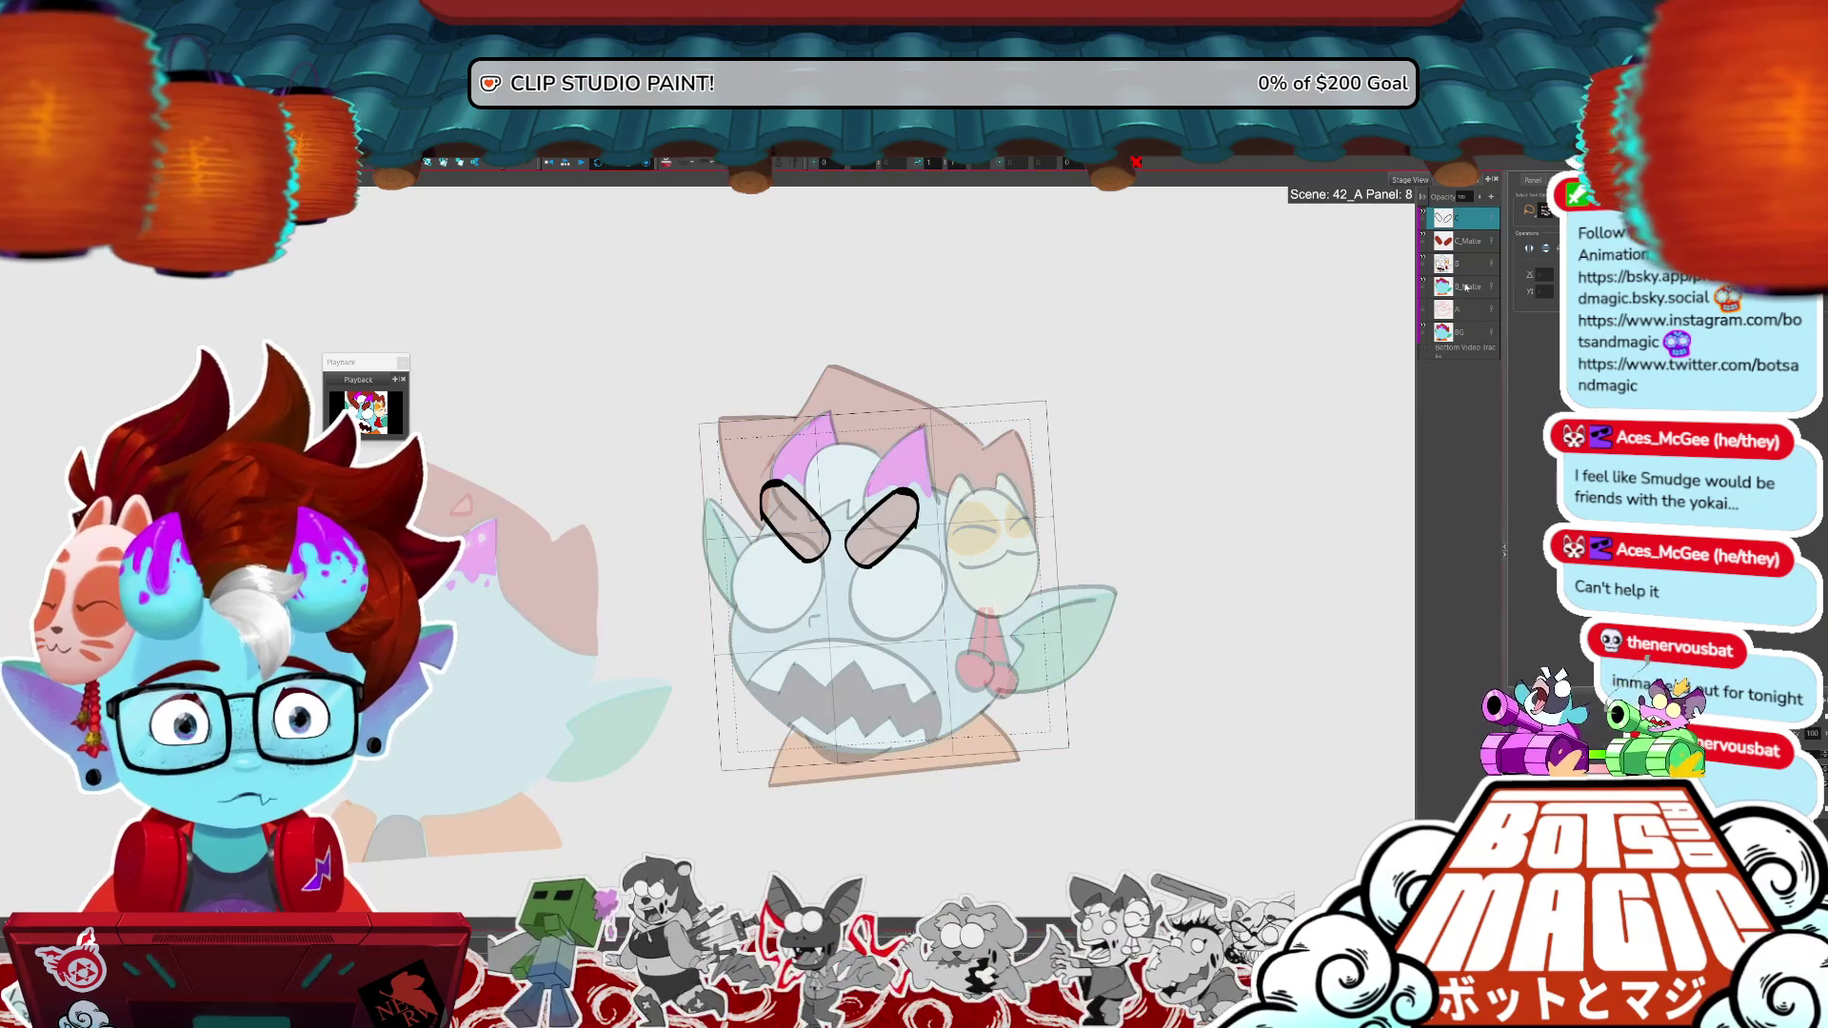
# - Step through the frames and back, selecting B_Matte_1 and landing on panel 7
pyautogui.hotkey('ctrl', 'y')
pyautogui.hotkey('ctrl', 'y')
pyautogui.hotkey('ctrl', 'y')
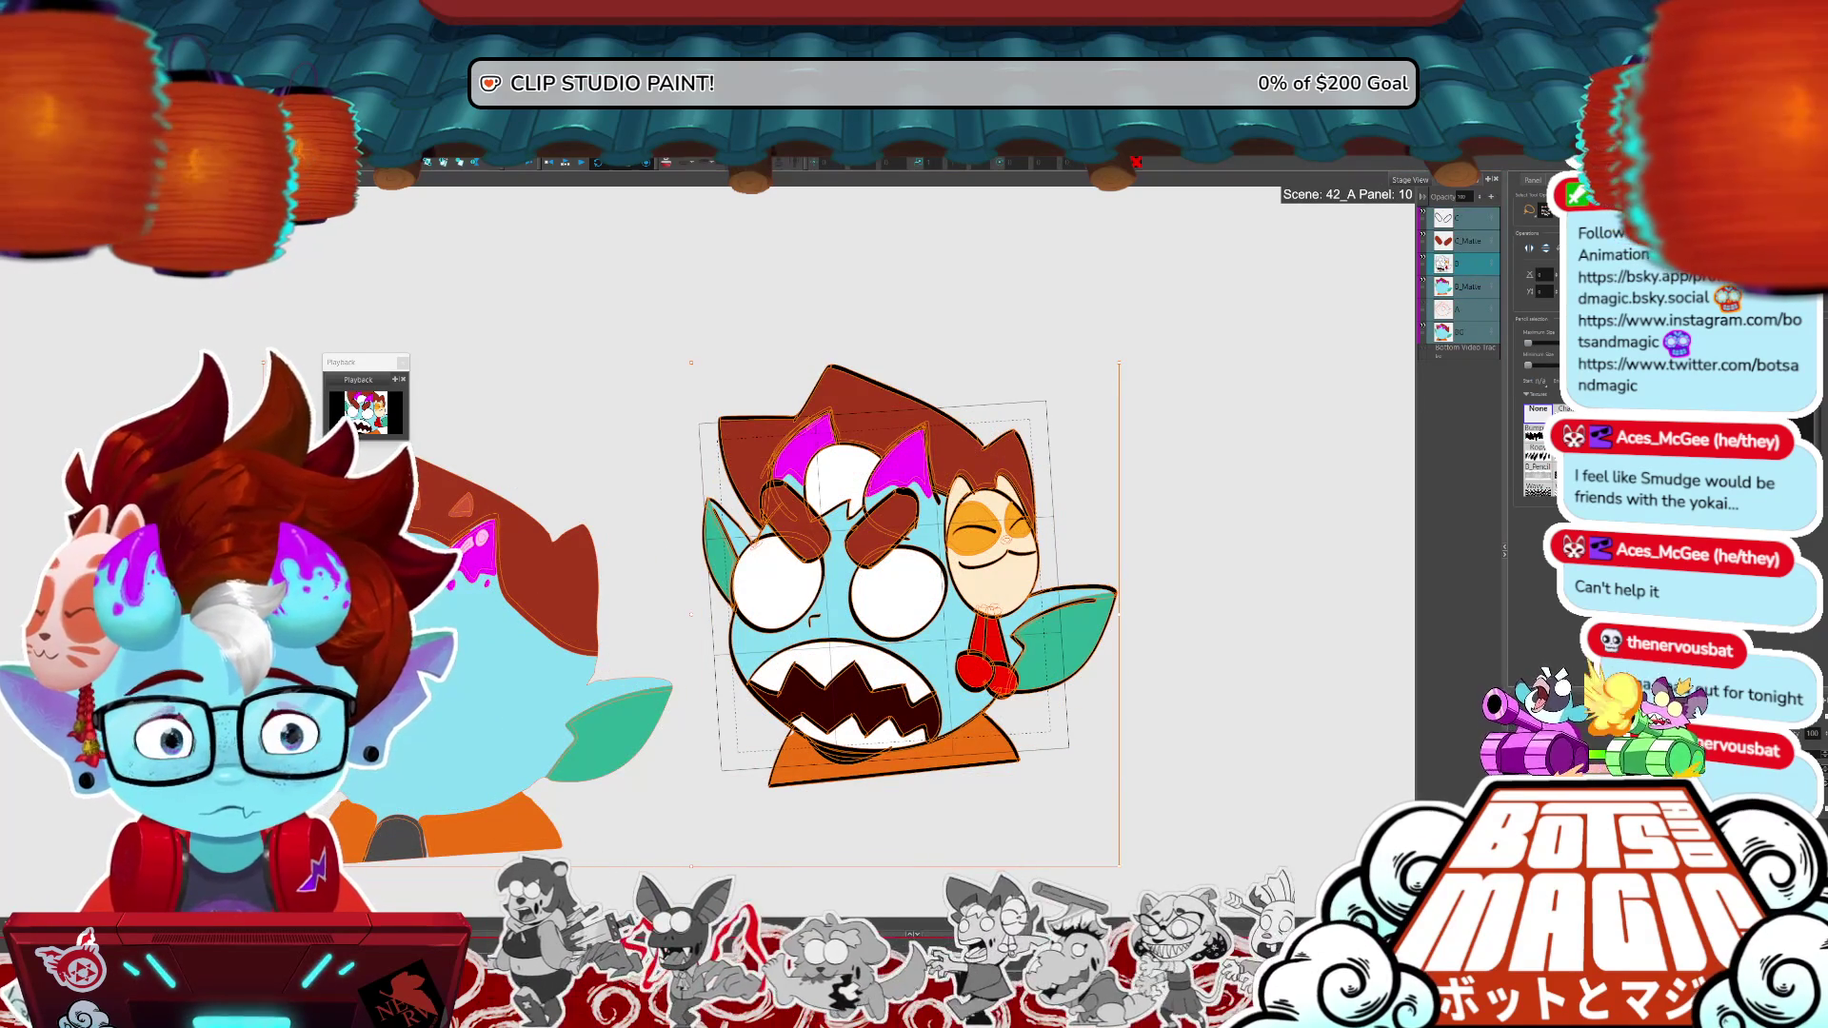
pyautogui.hotkey('ctrl', 'v')
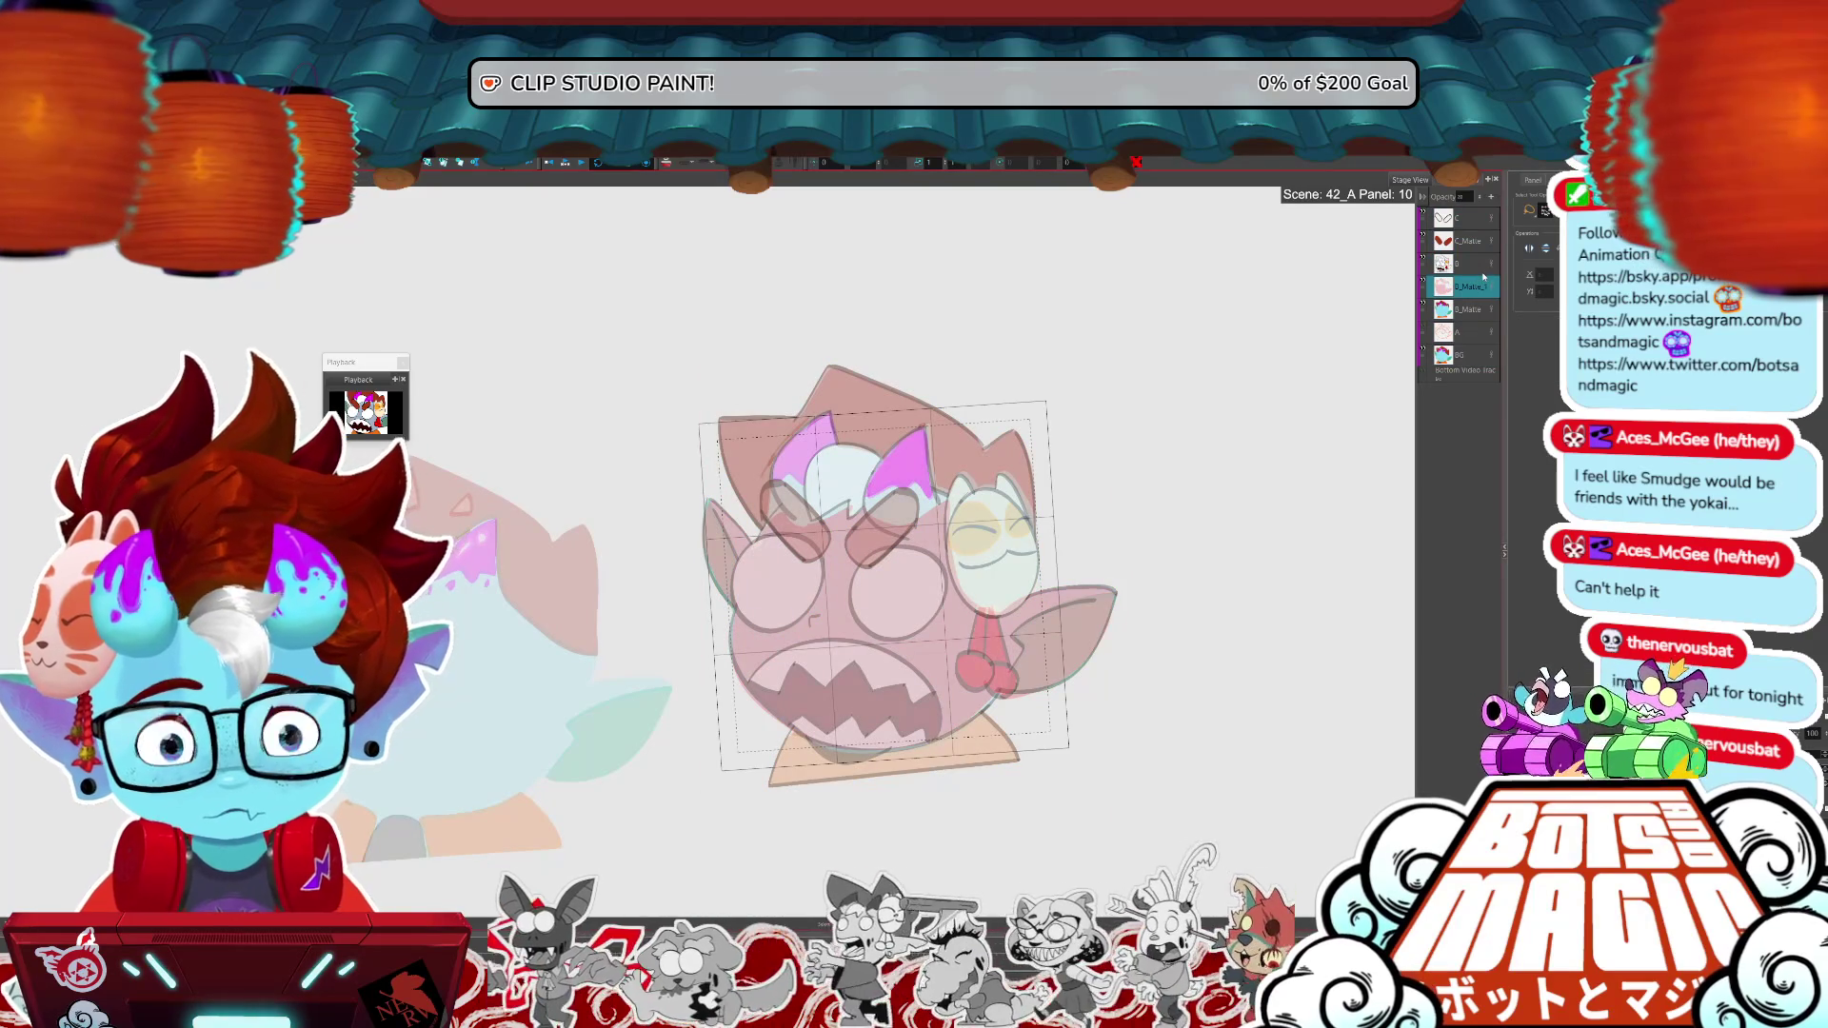
pyautogui.hotkey('ctrl', 'y')
pyautogui.hotkey('ctrl', 'y')
pyautogui.click(1469, 278)
pyautogui.hotkey('ctrl', 'v')
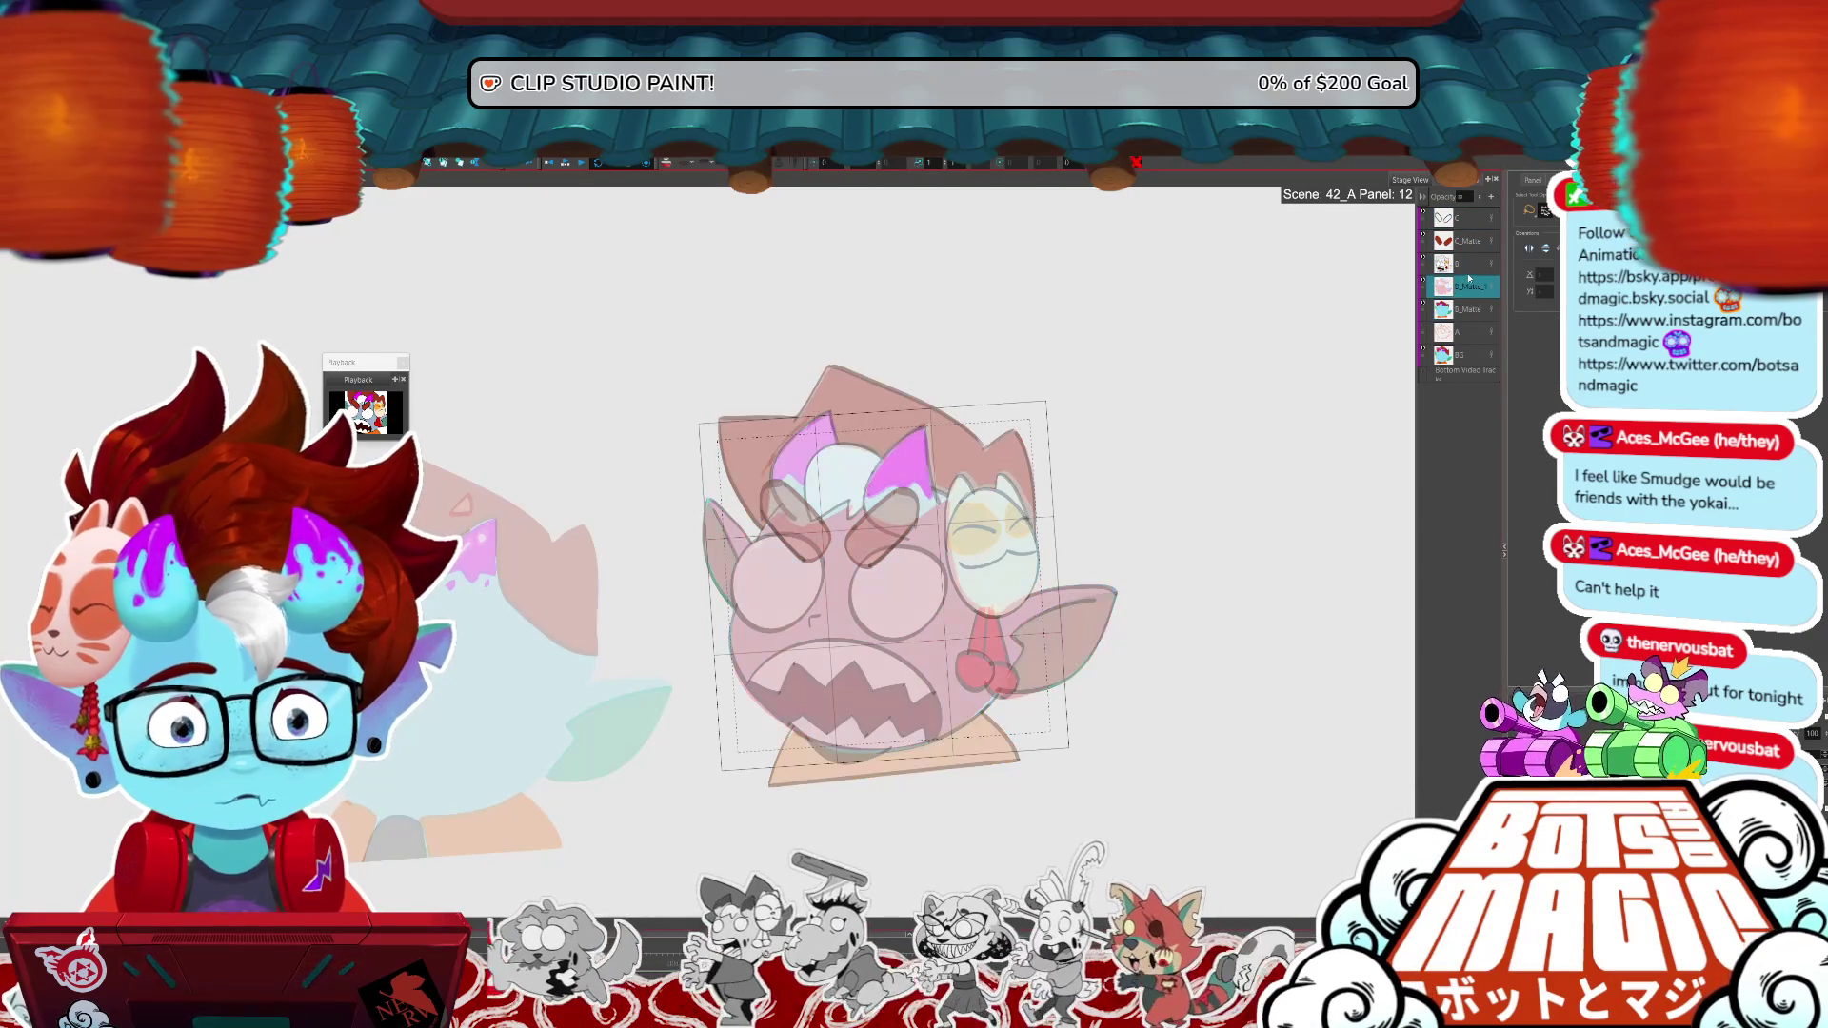
pyautogui.hotkey('ctrl', 'z')
pyautogui.hotkey('ctrl', 'z')
pyautogui.hotkey('ctrl', 'z')
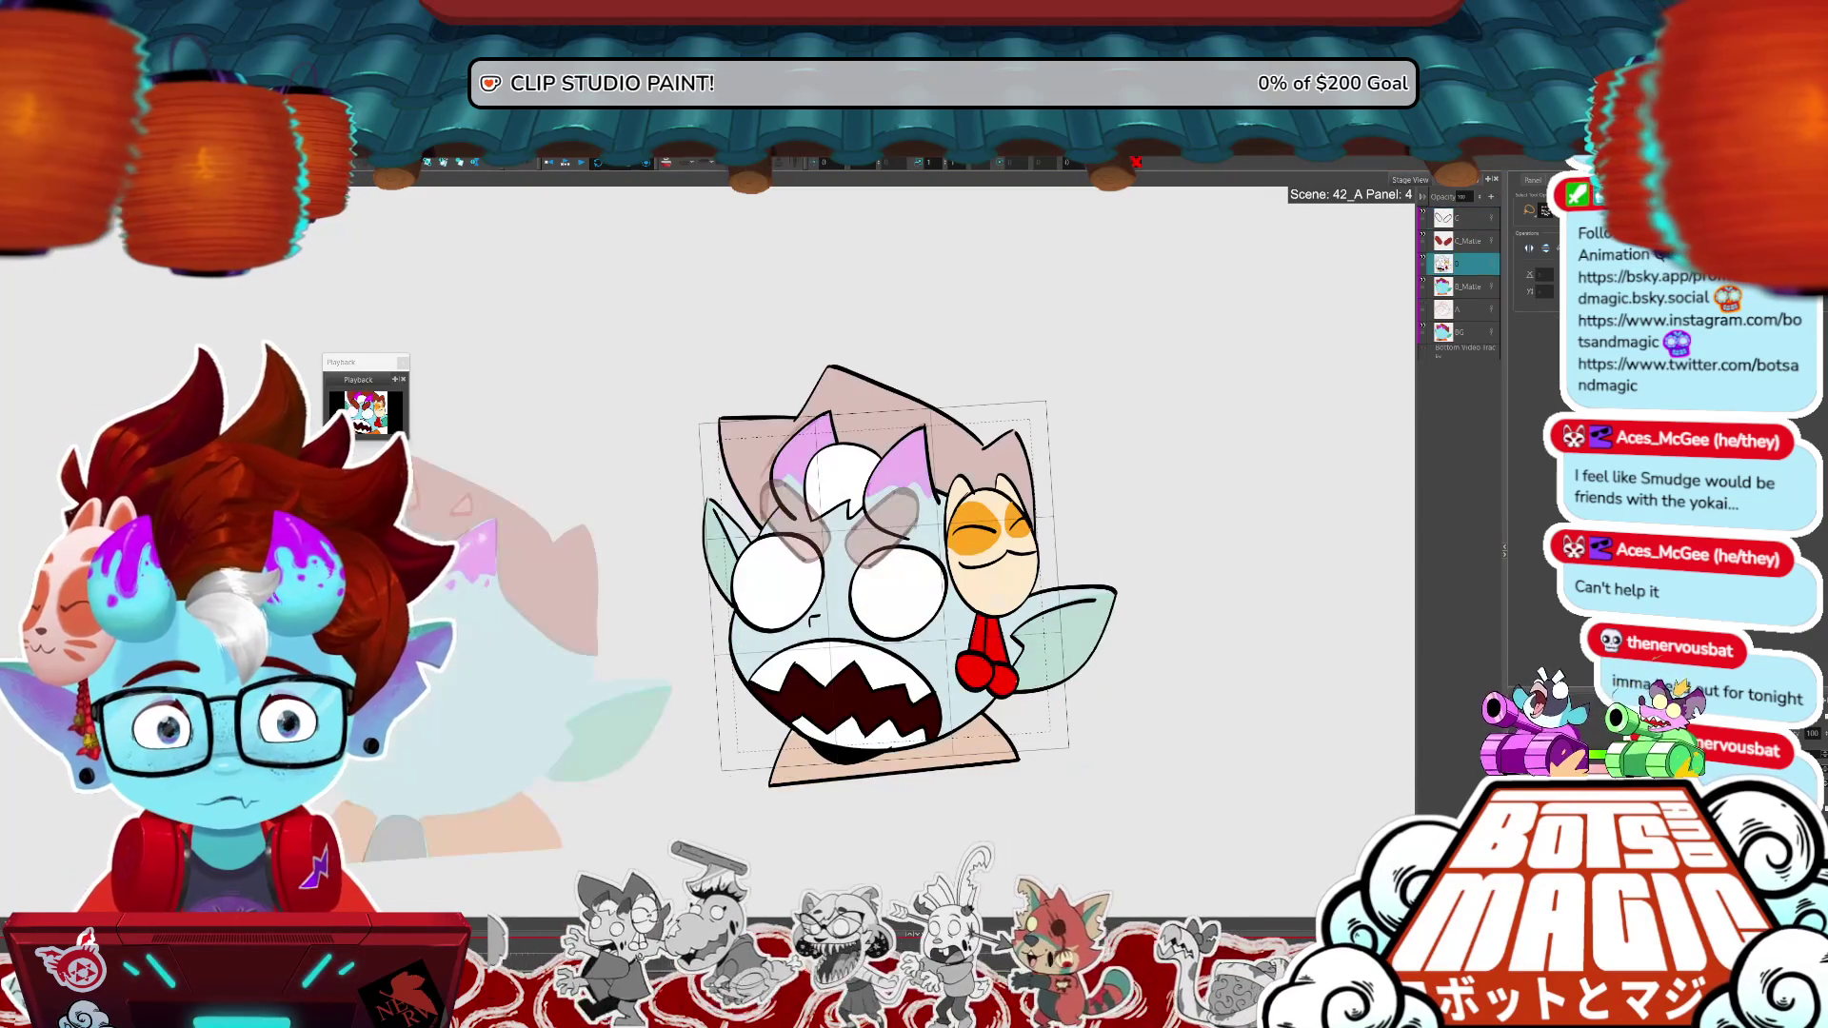
pyautogui.hotkey('ctrl', 'y')
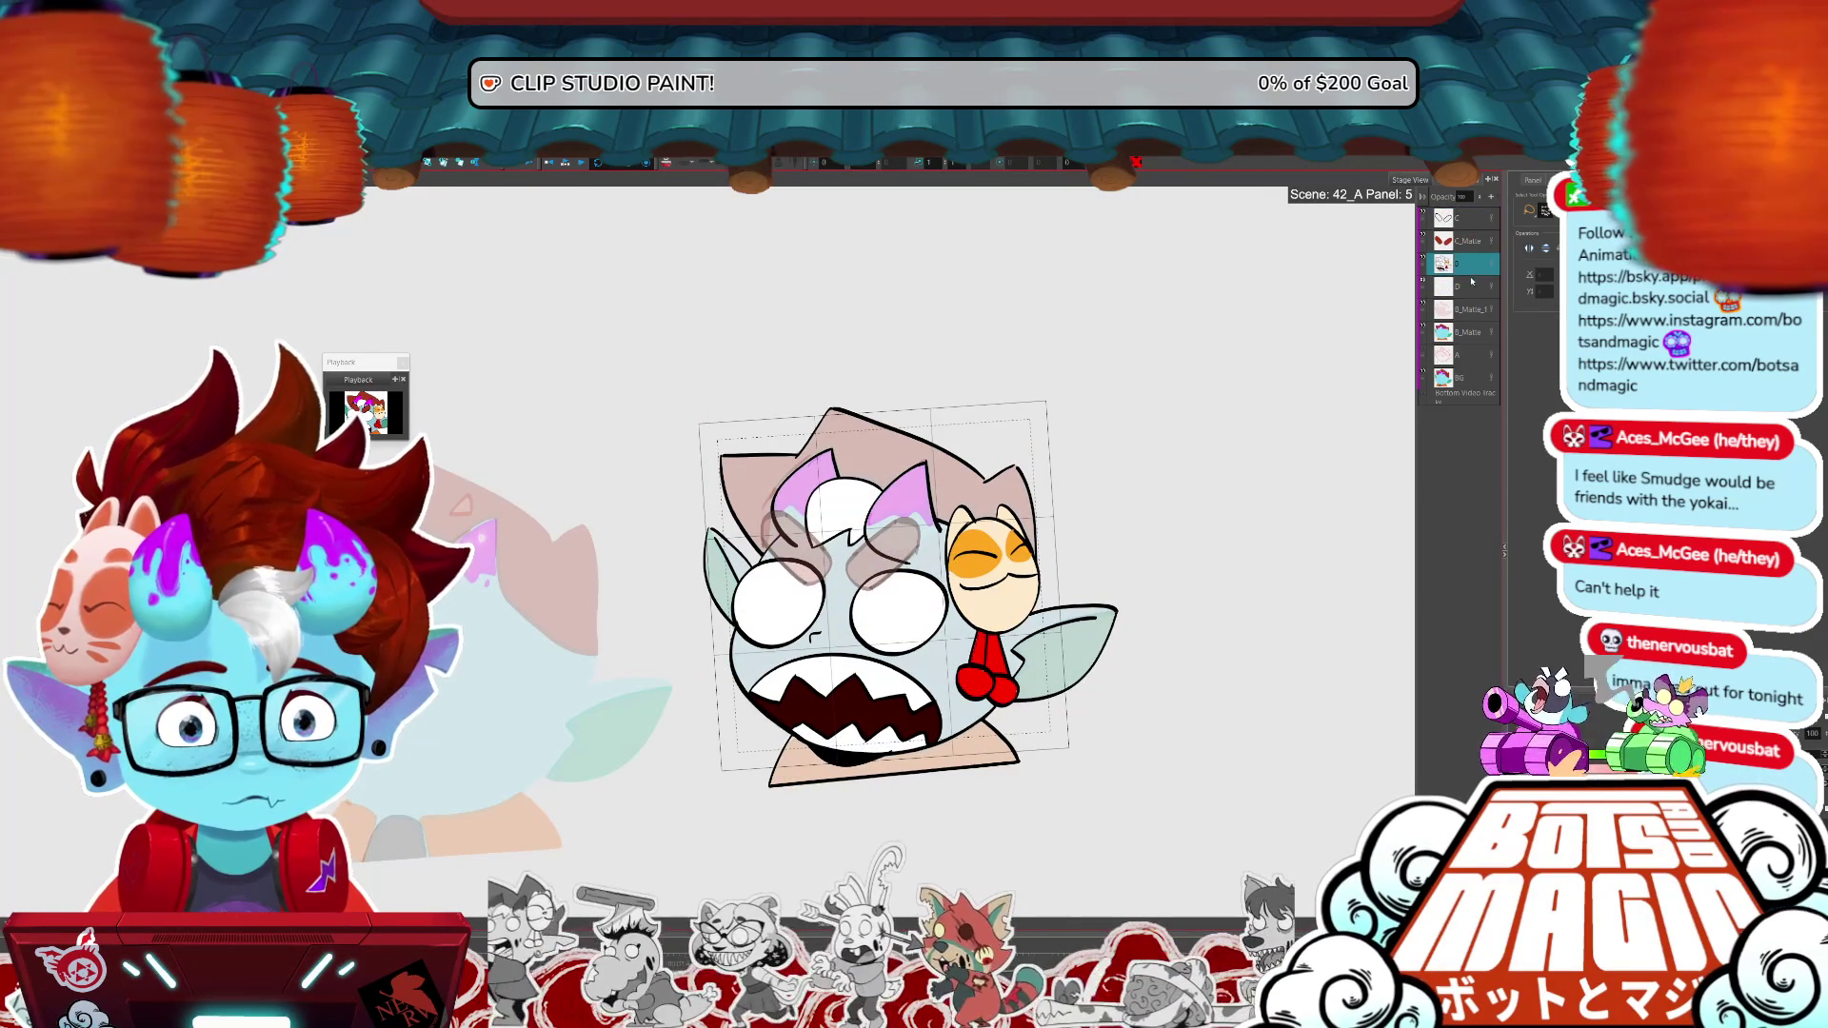
pyautogui.click(1472, 311)
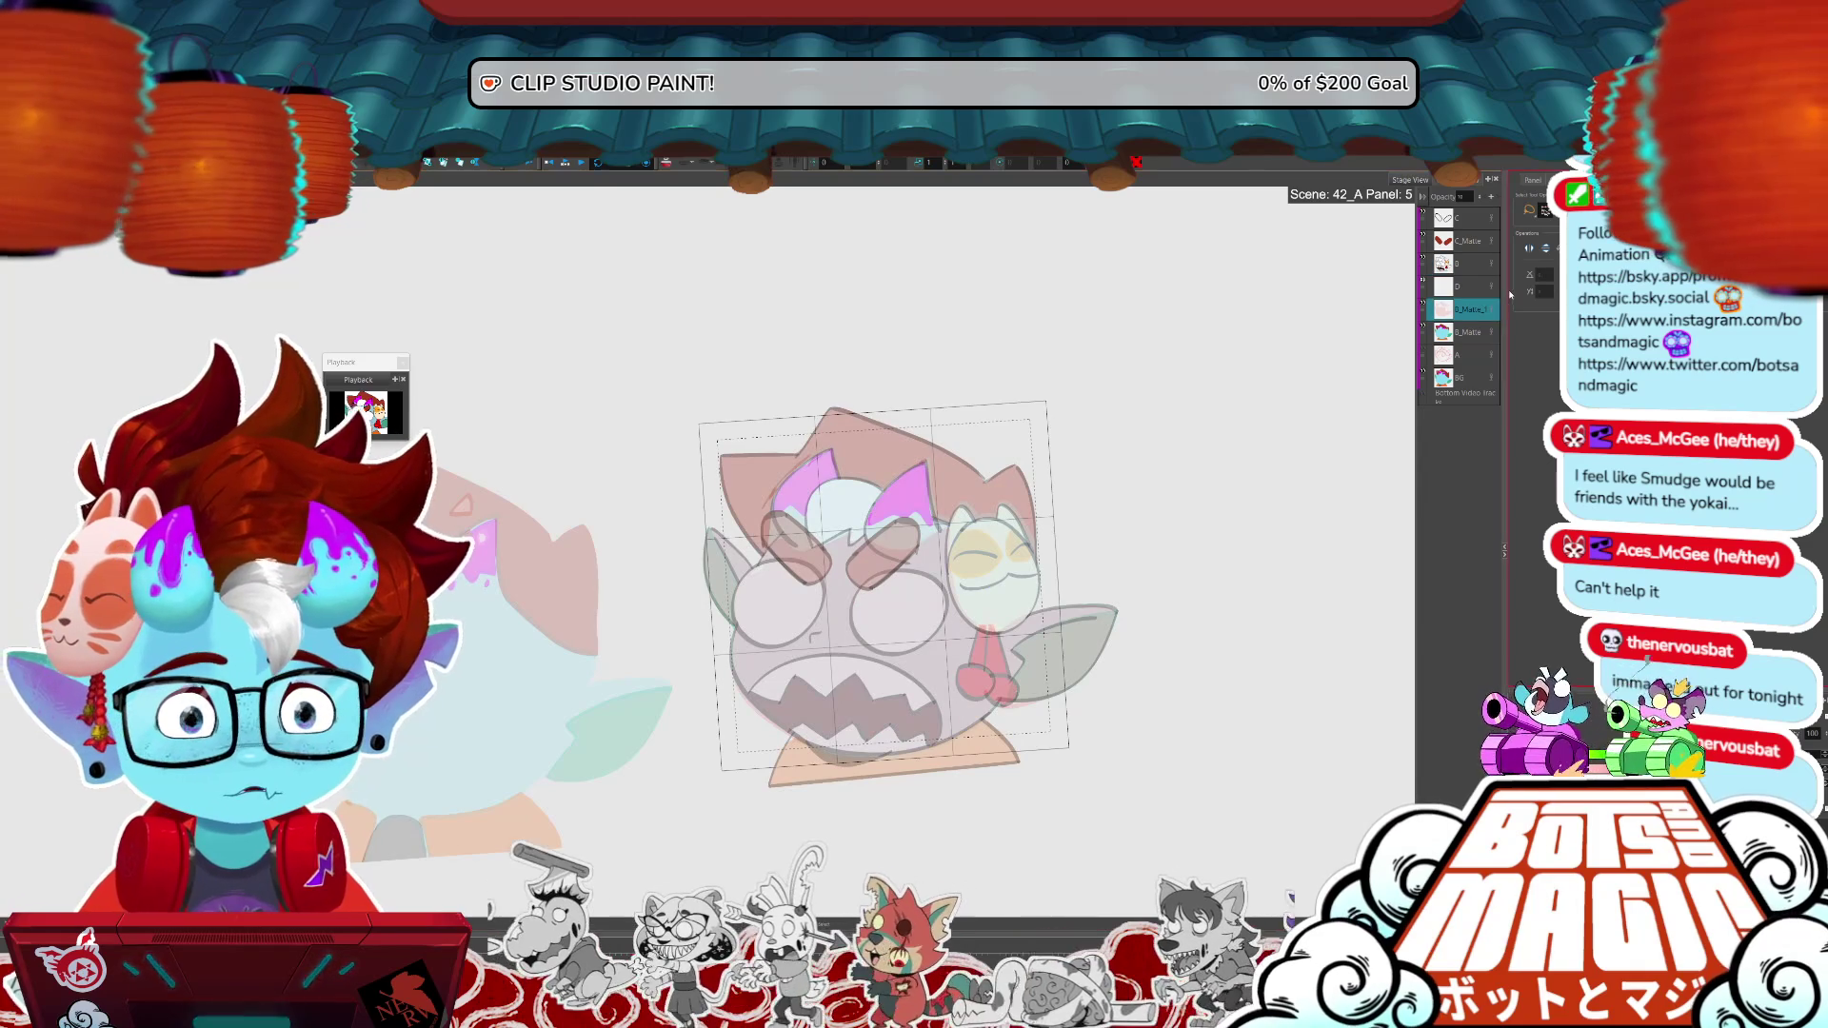
pyautogui.hotkey('ctrl', 'y')
pyautogui.hotkey('ctrl', 'y')
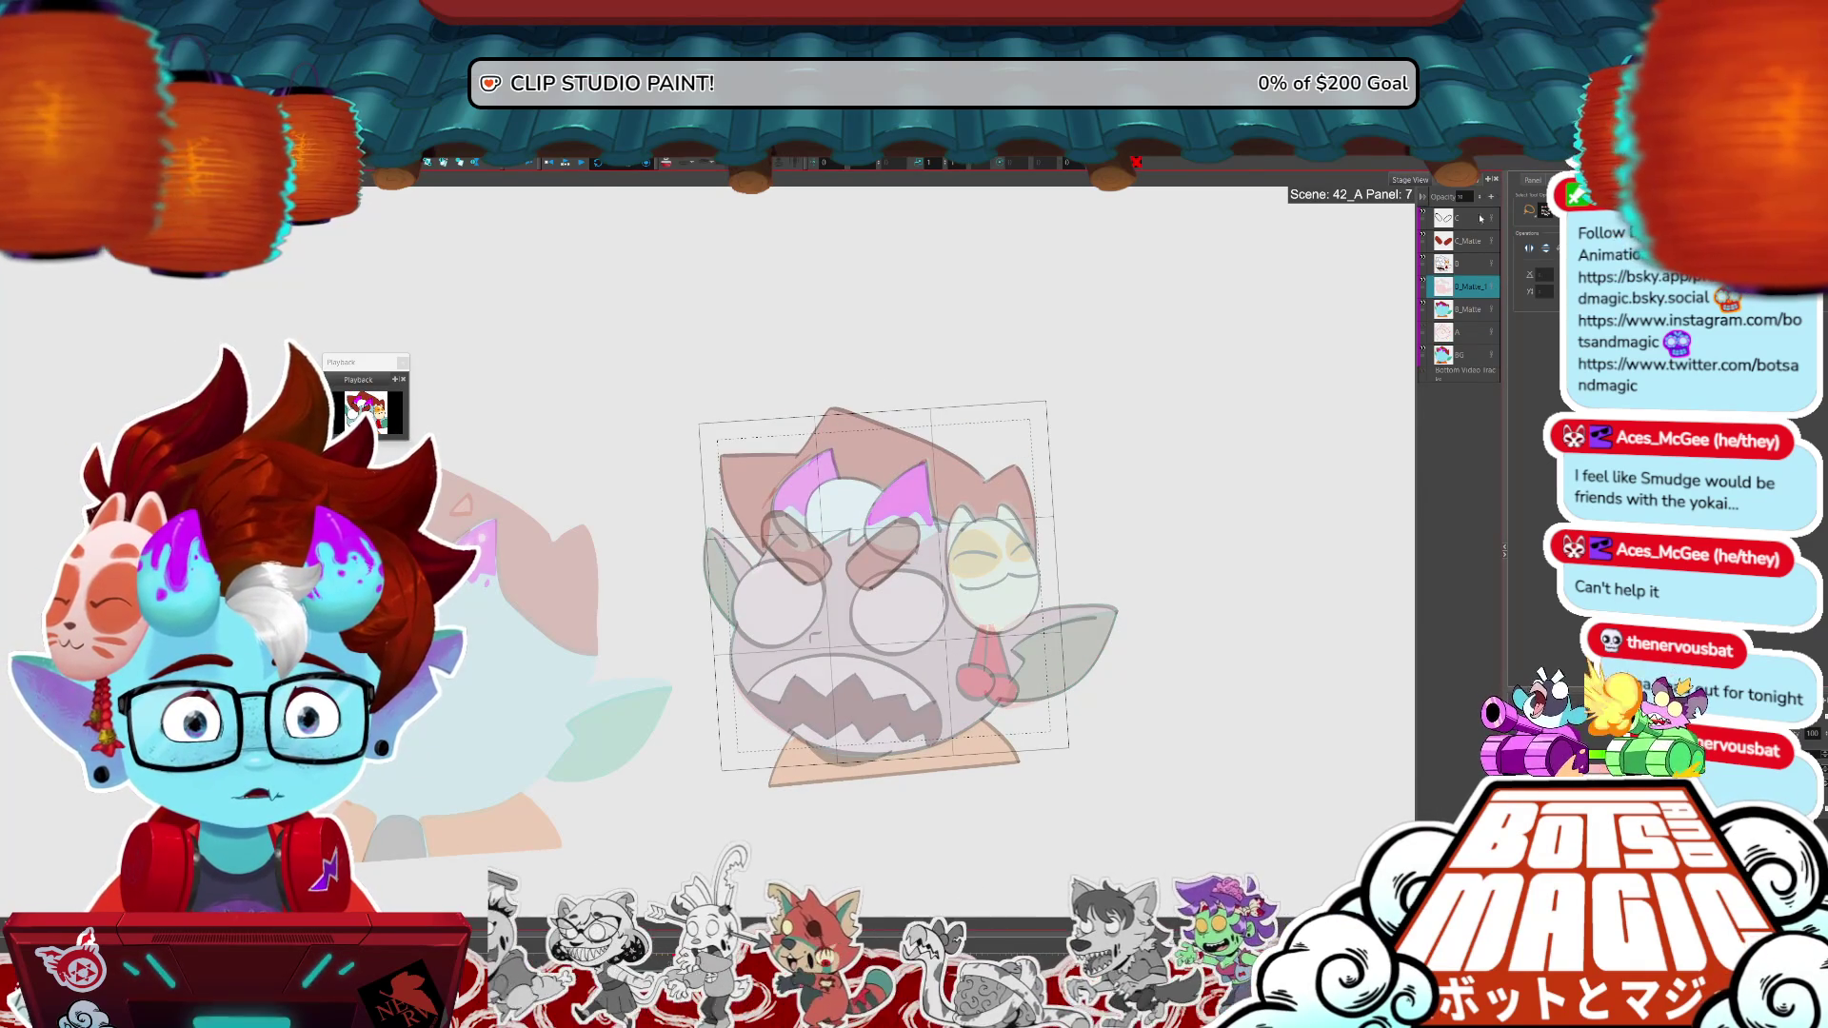
# - Raise the red face overlay to 50 opacity on panel 7 and 100 on panel 9
pyautogui.click(1464, 196)
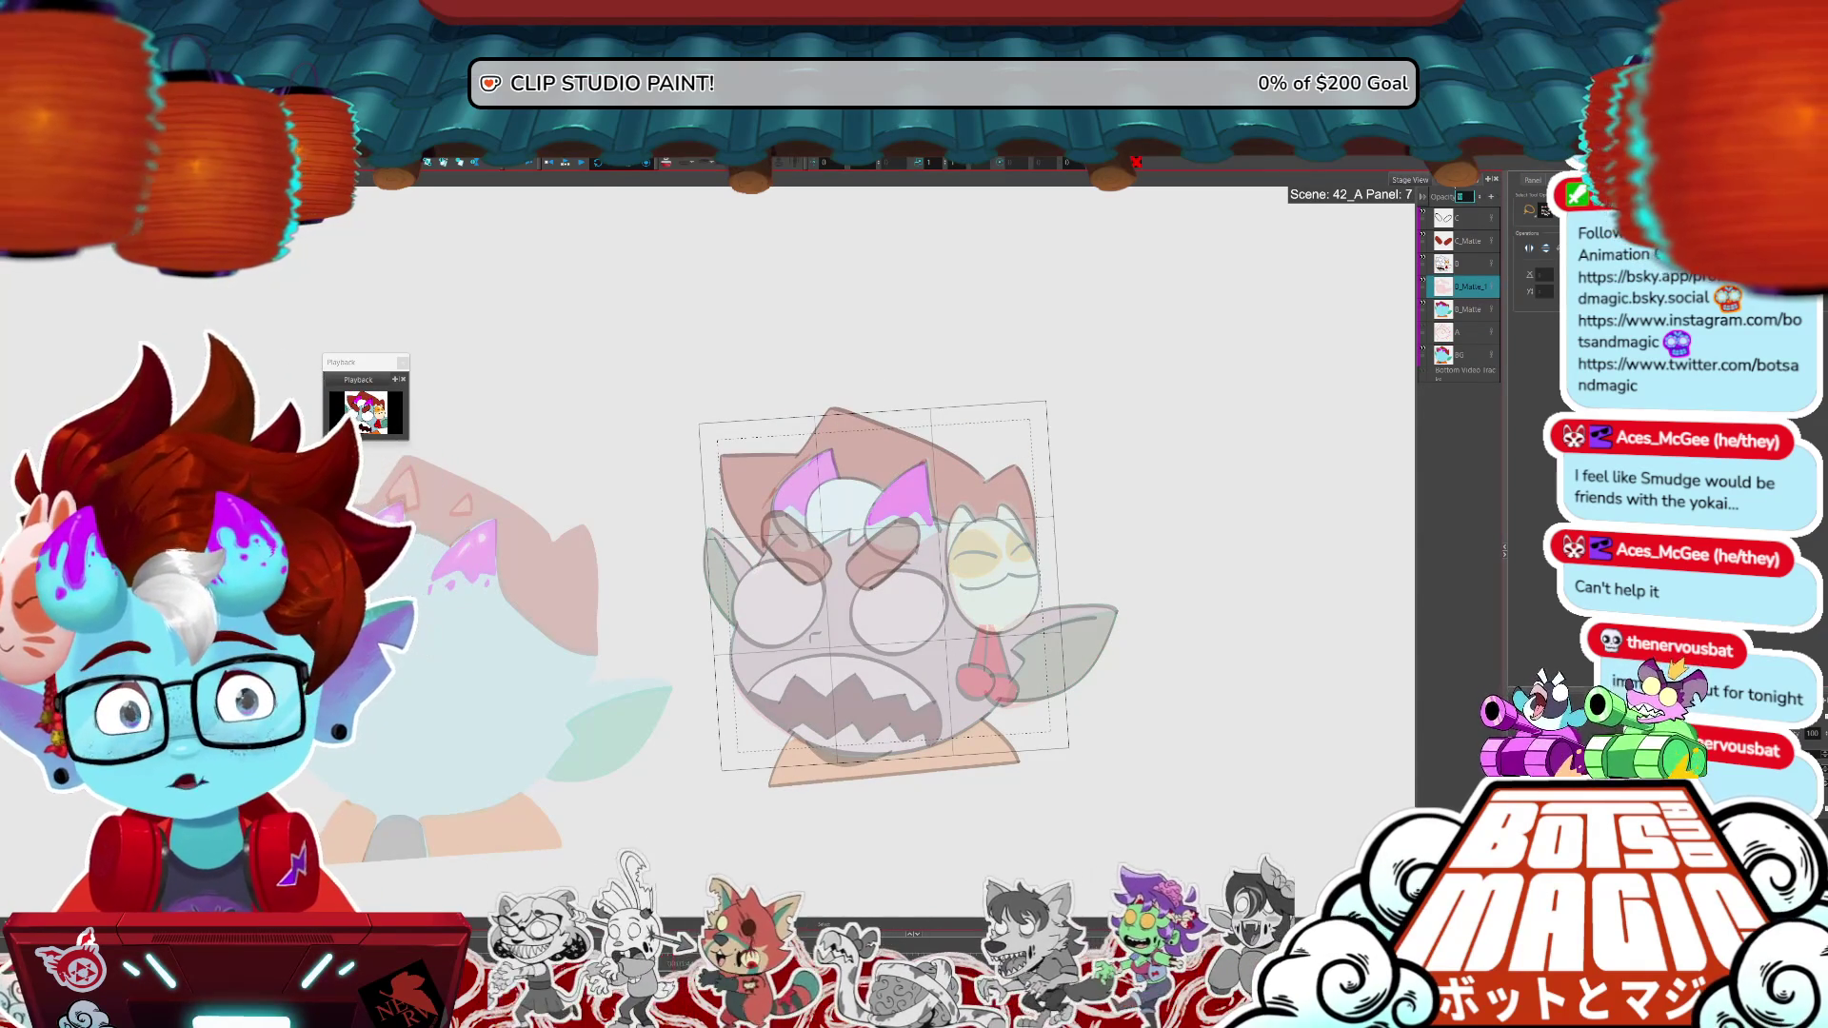
pyautogui.write('50')
pyautogui.press('Return')
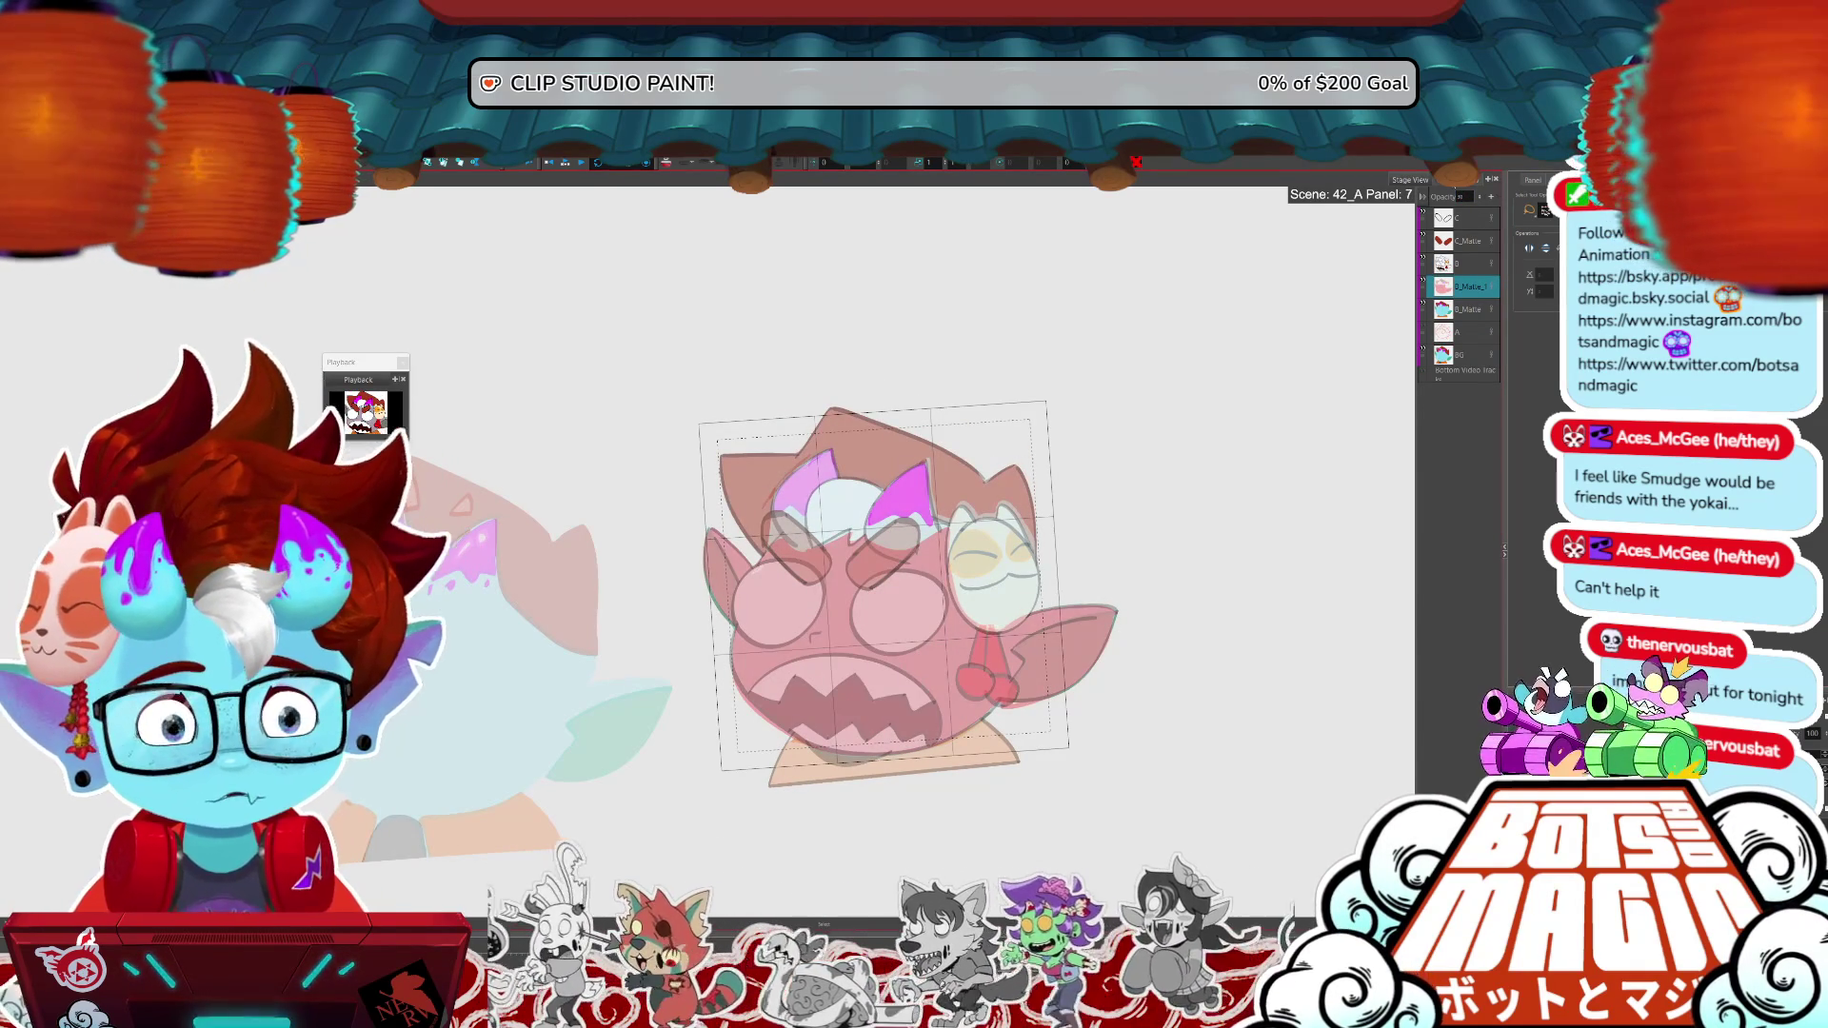
pyautogui.hotkey('ctrl', 'y')
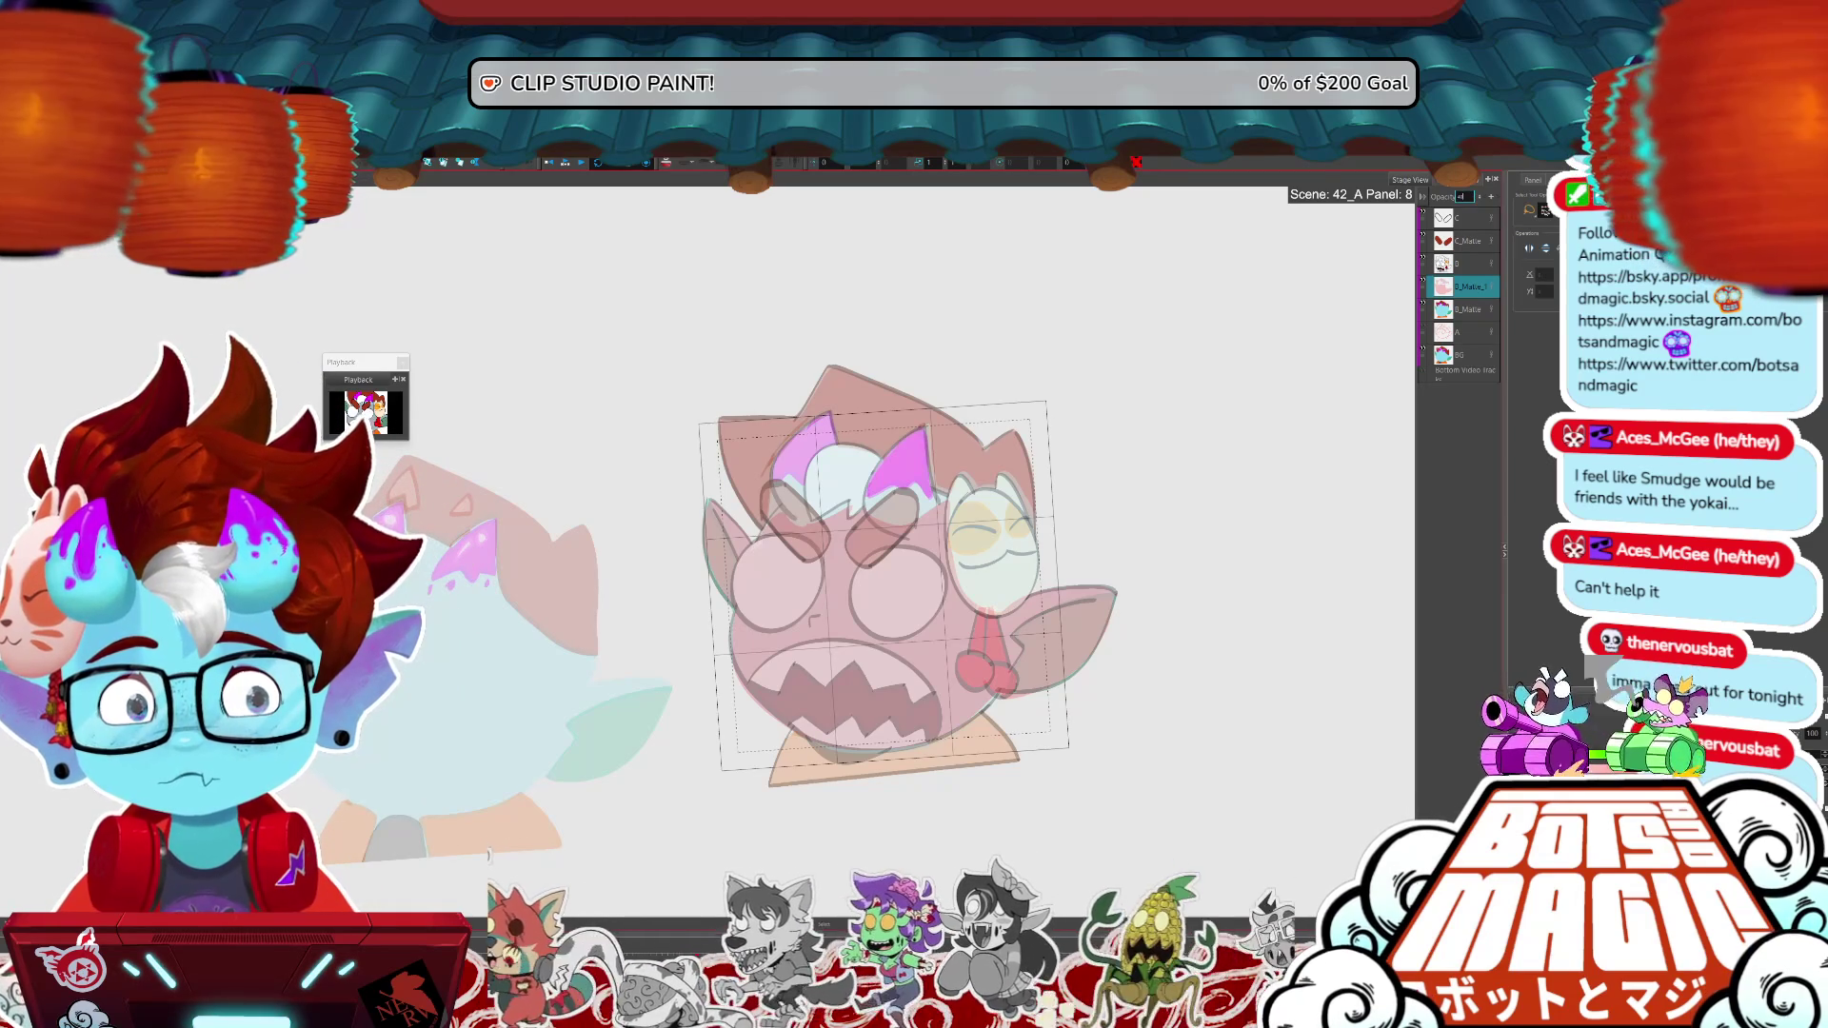
pyautogui.press('Right')
pyautogui.click(1464, 196)
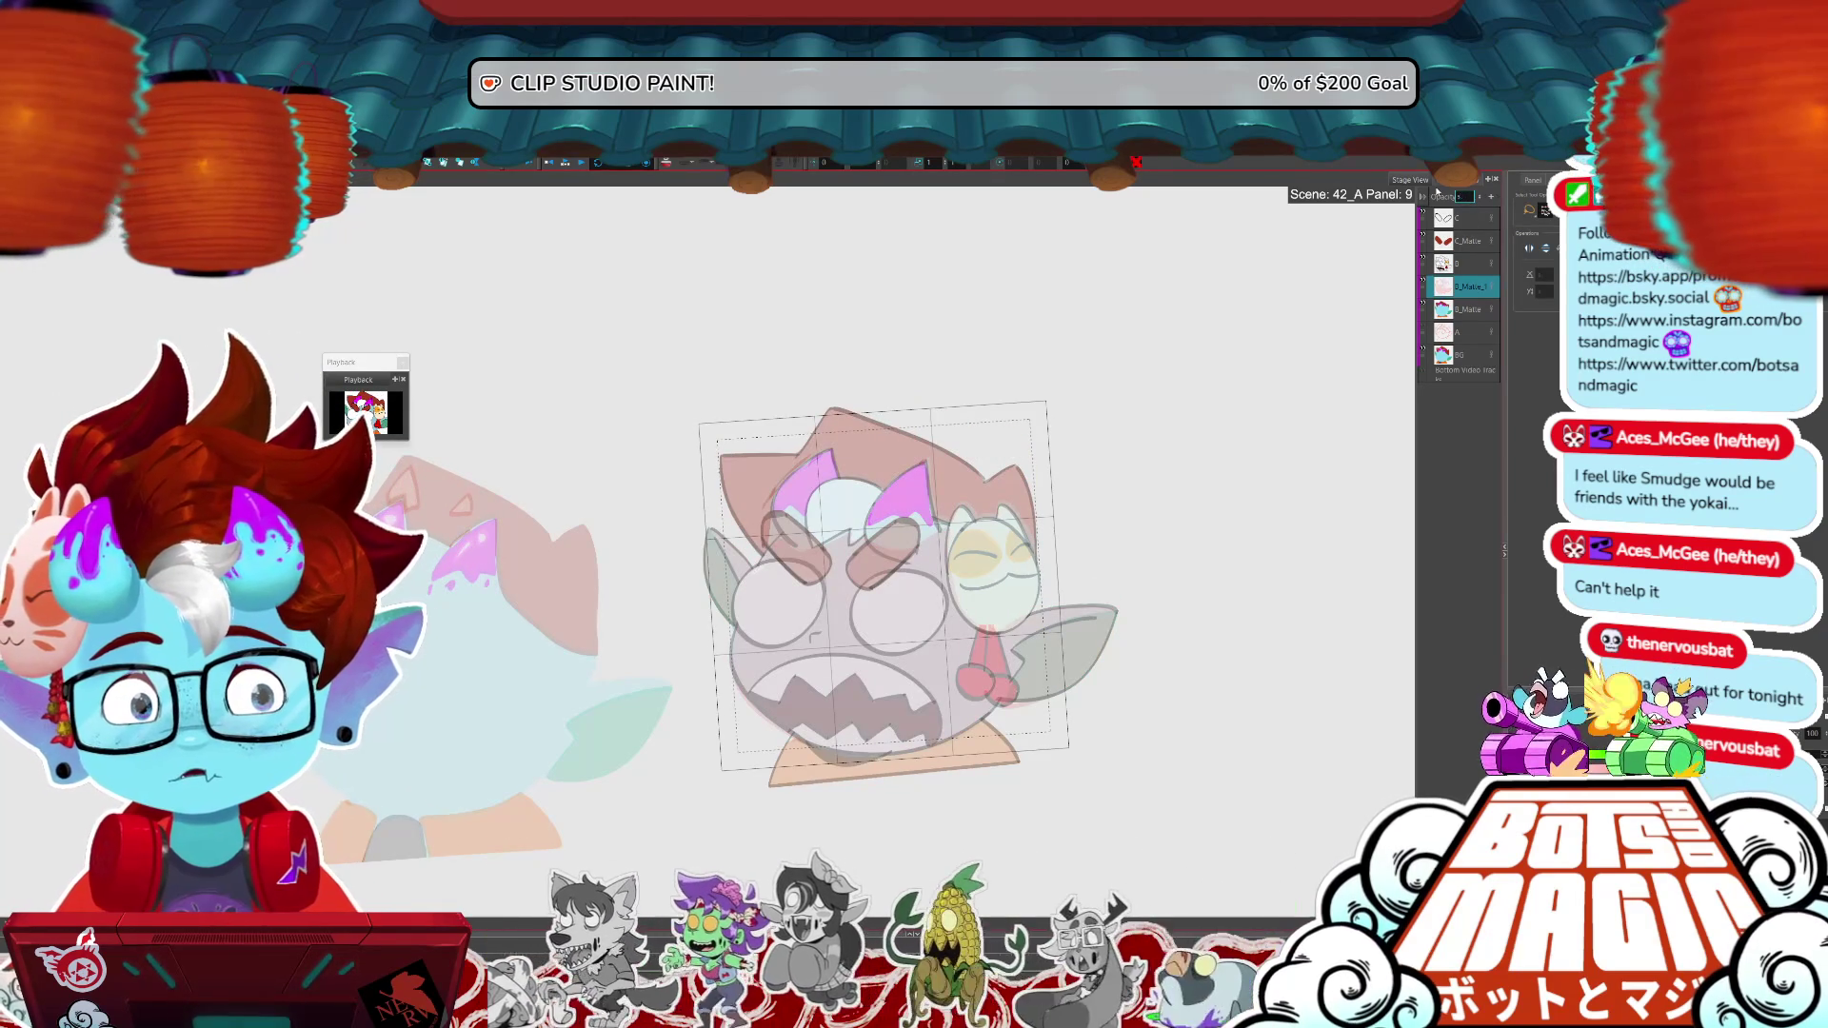
pyautogui.write('100')
pyautogui.press('Return')
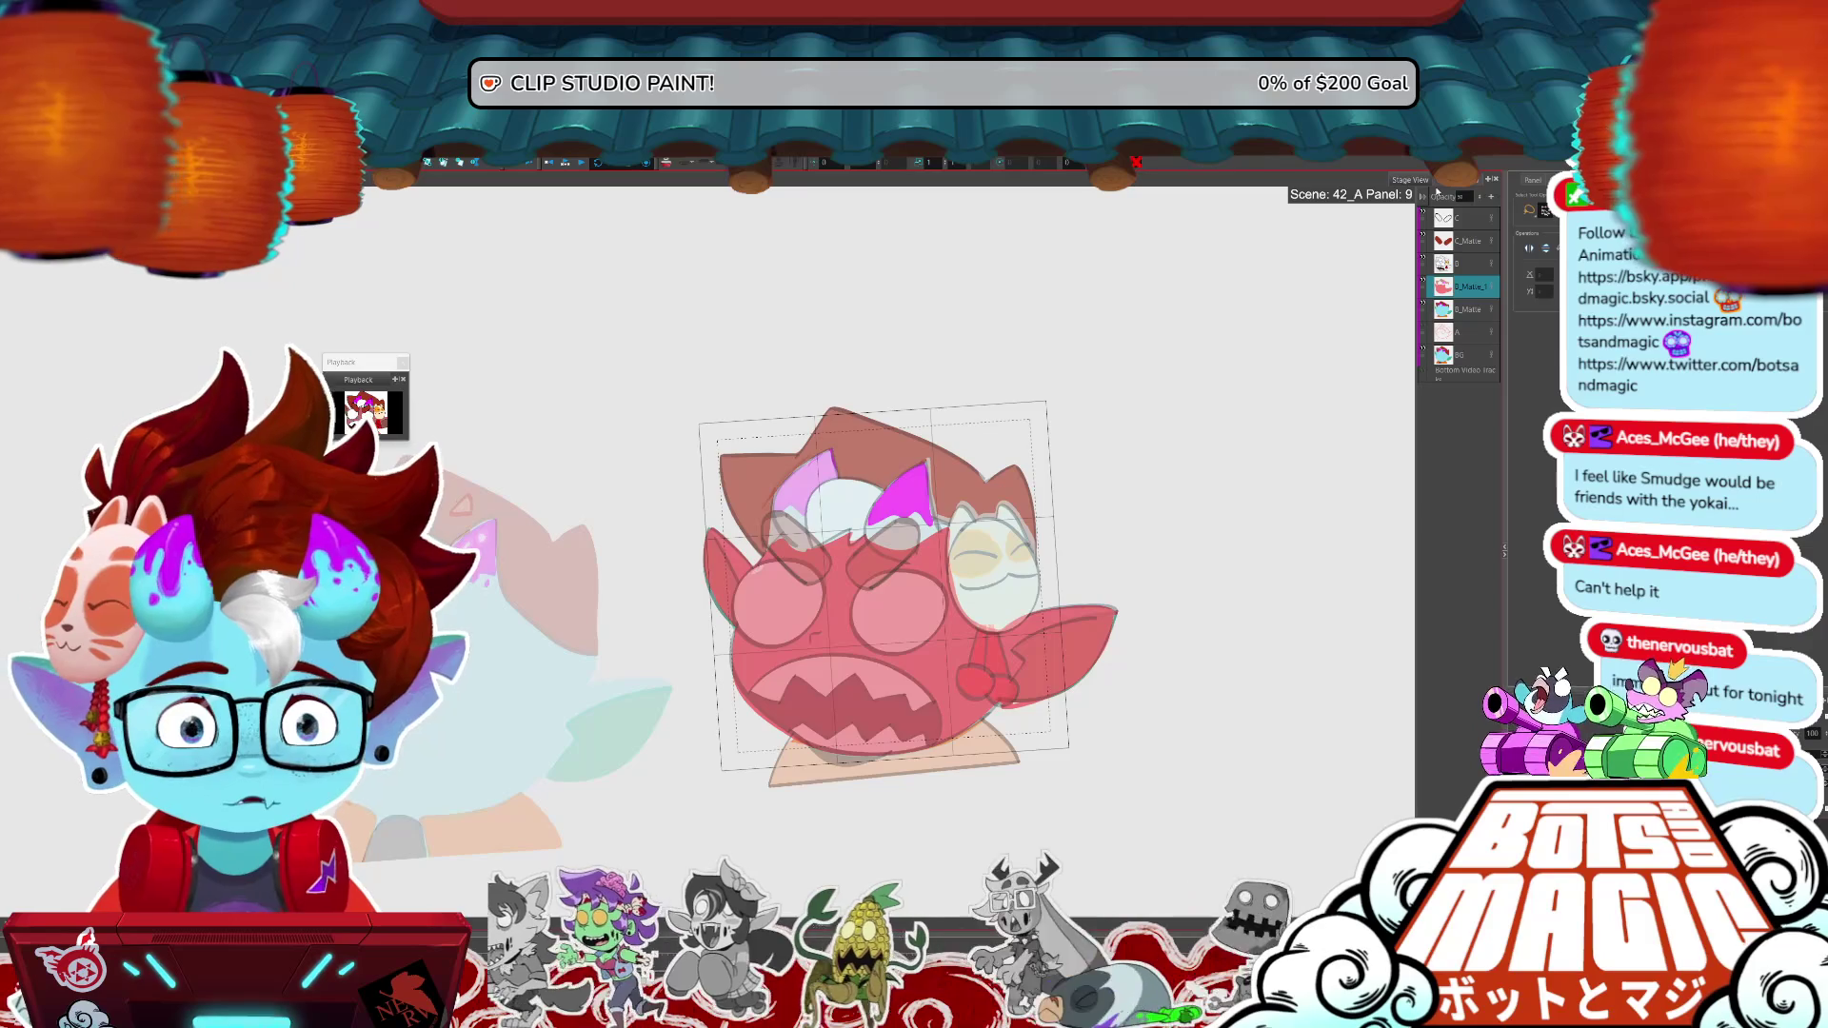
# - Set the red overlay to 100 opacity on panels 10, 11 and 12, ending on panel 13
pyautogui.press('Right')
pyautogui.click(1464, 196)
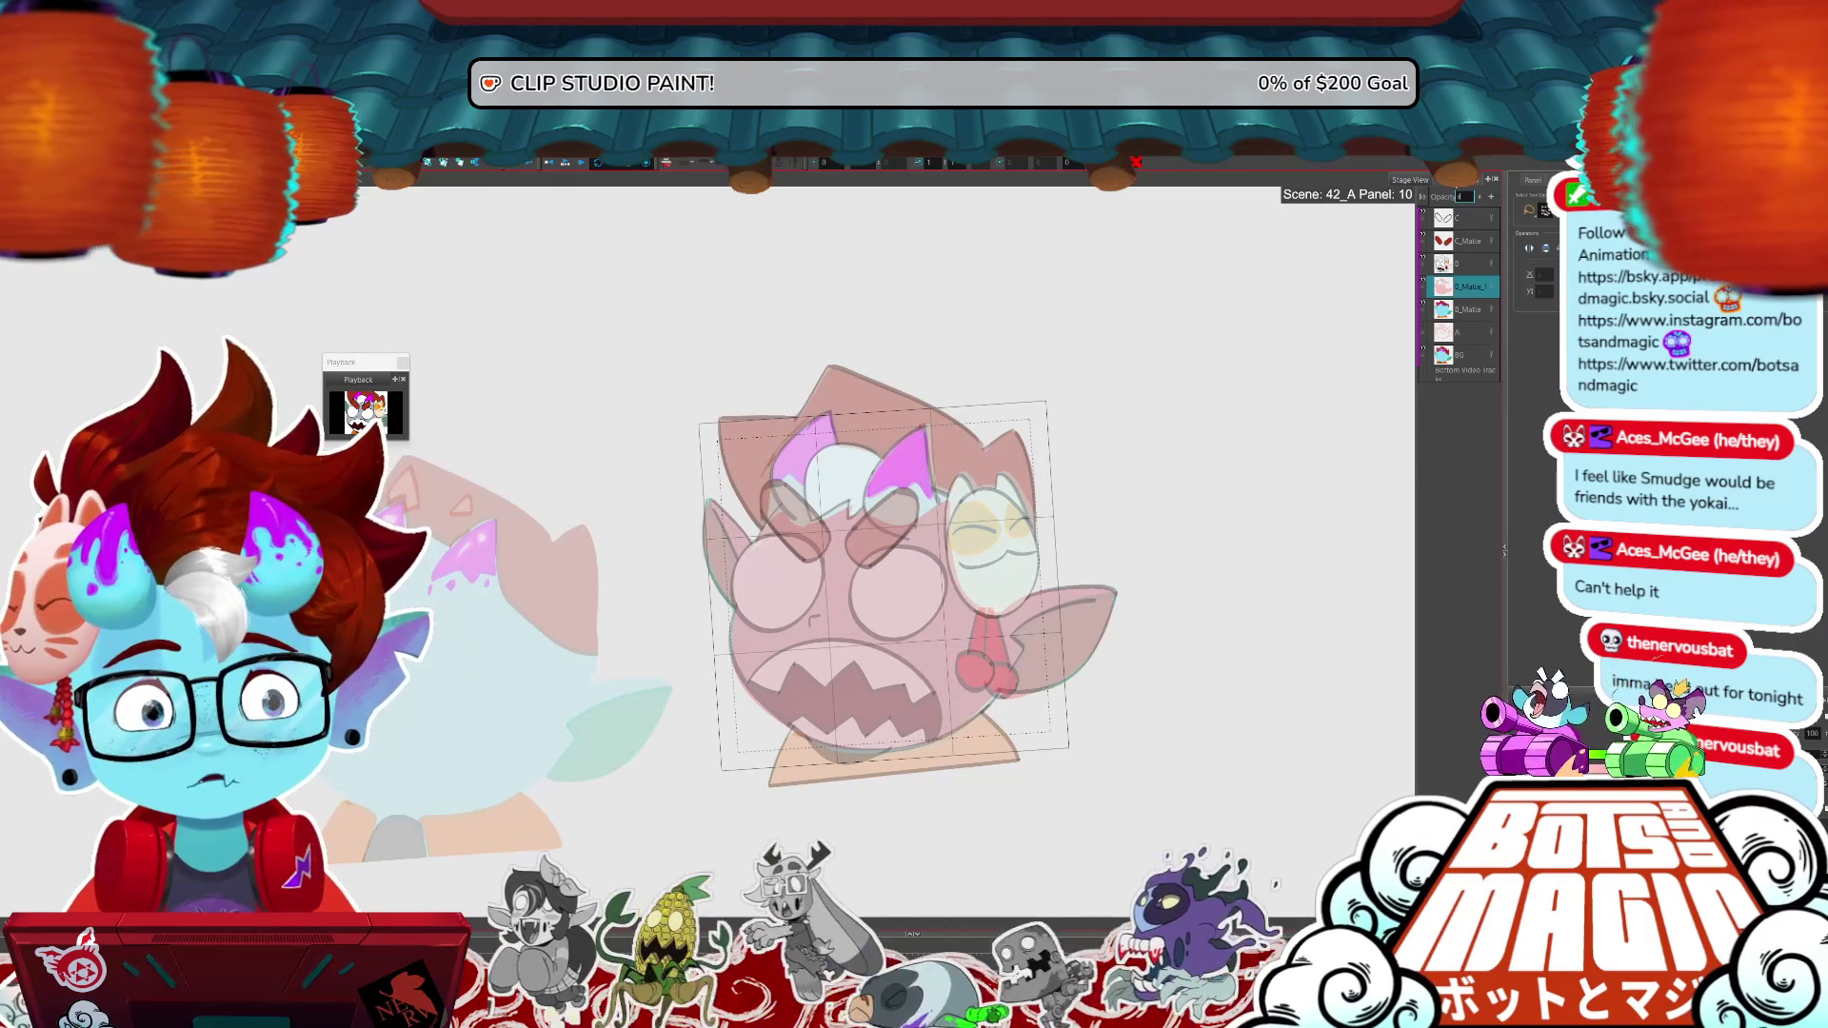
pyautogui.write('100')
pyautogui.press('Return')
pyautogui.press('Right')
pyautogui.click(1464, 196)
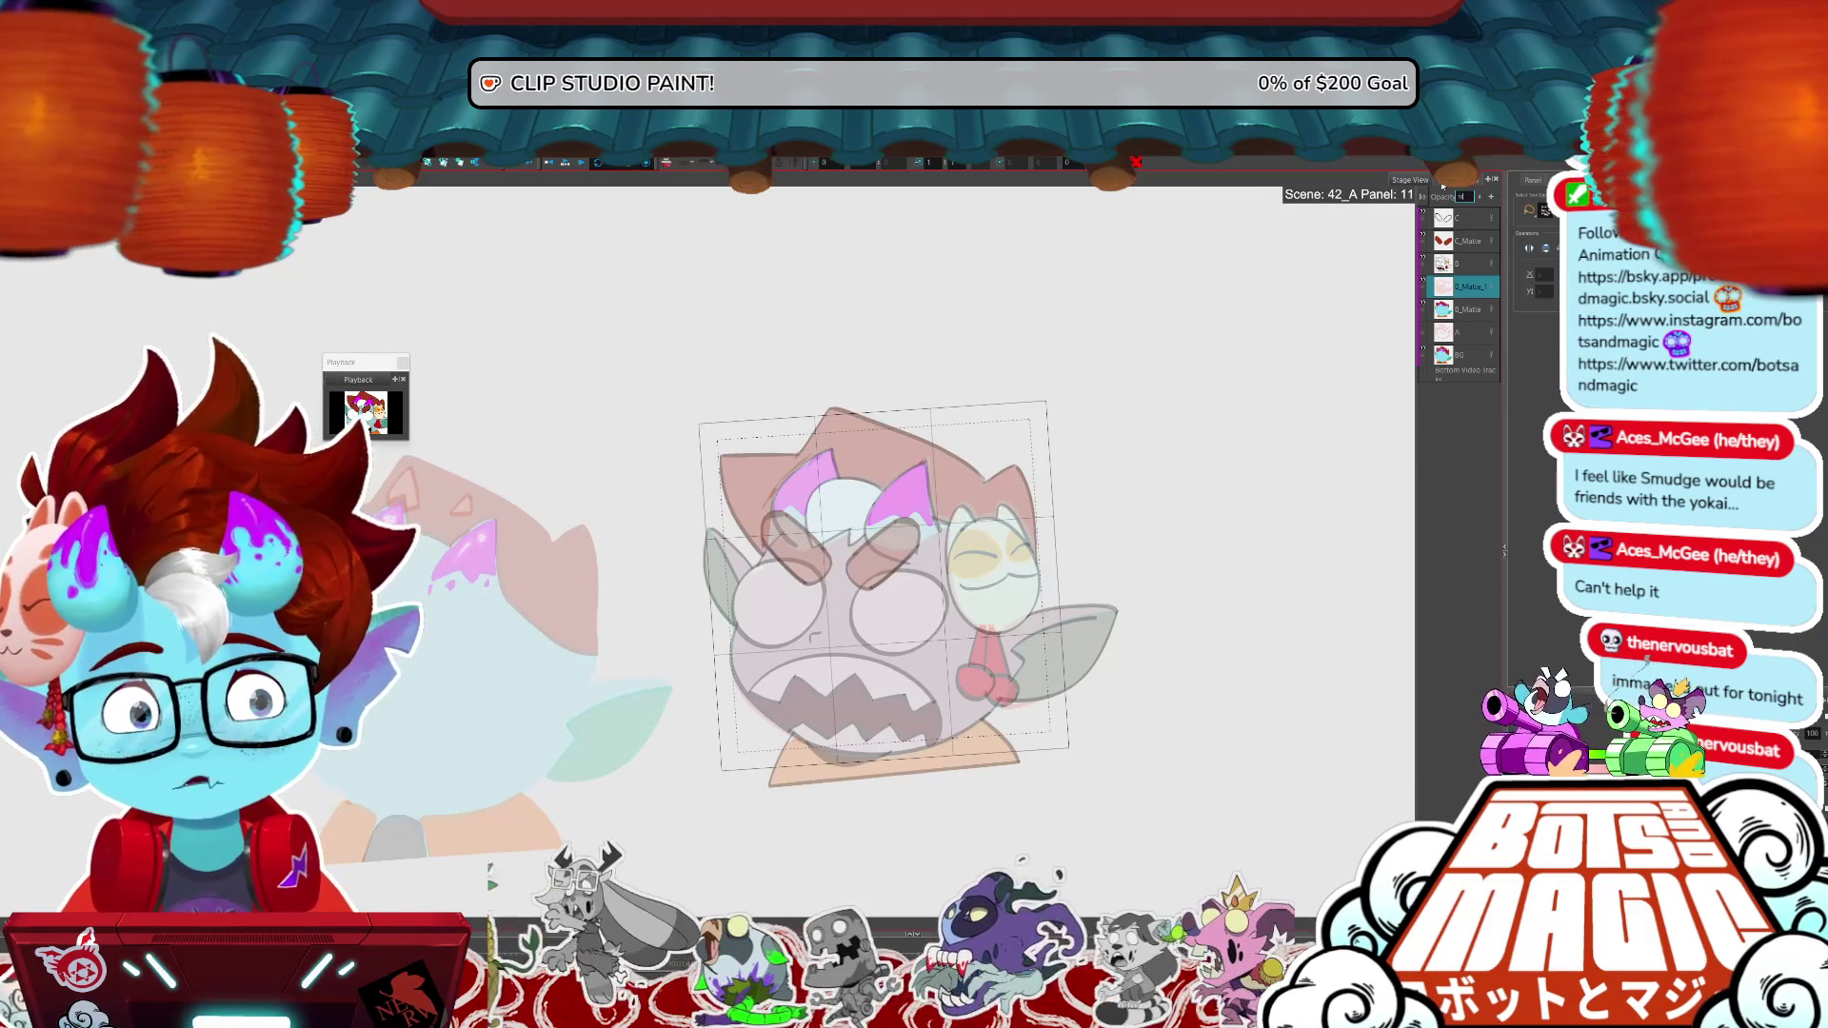
pyautogui.write('100')
pyautogui.press('Return')
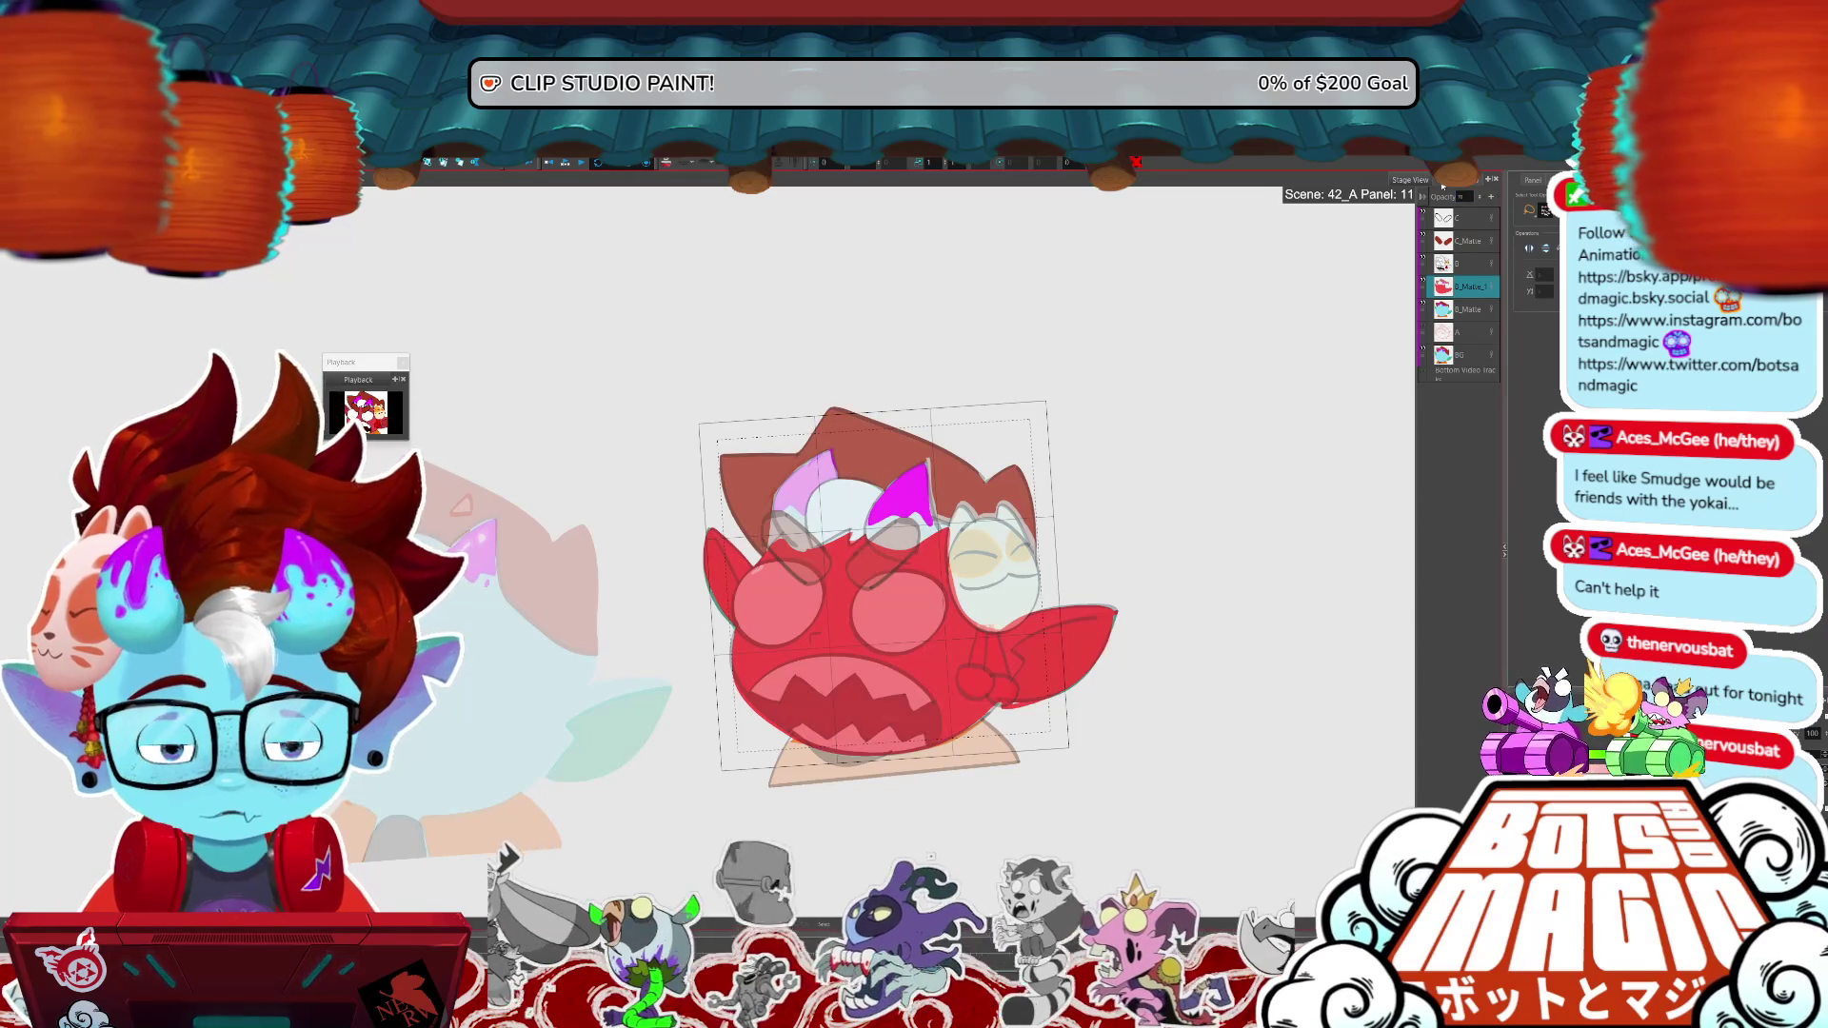
pyautogui.press('Right')
pyautogui.click(1464, 196)
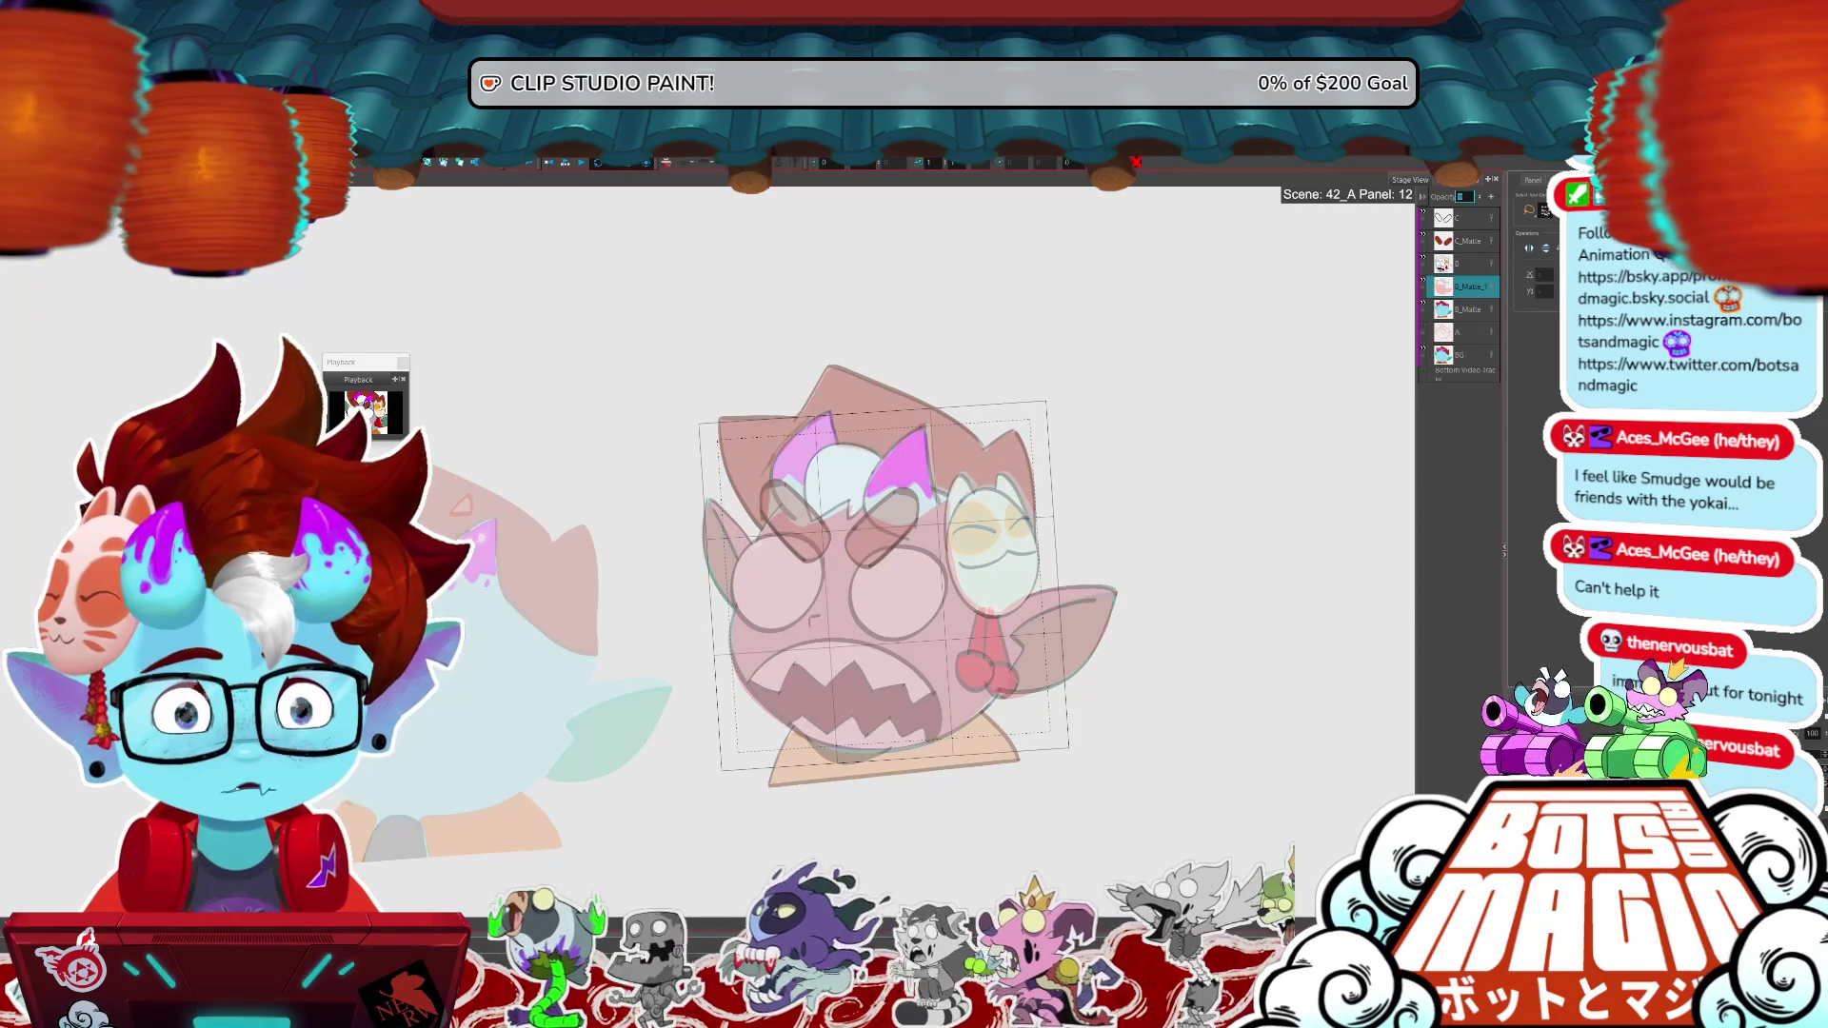
pyautogui.write('100')
pyautogui.press('Return')
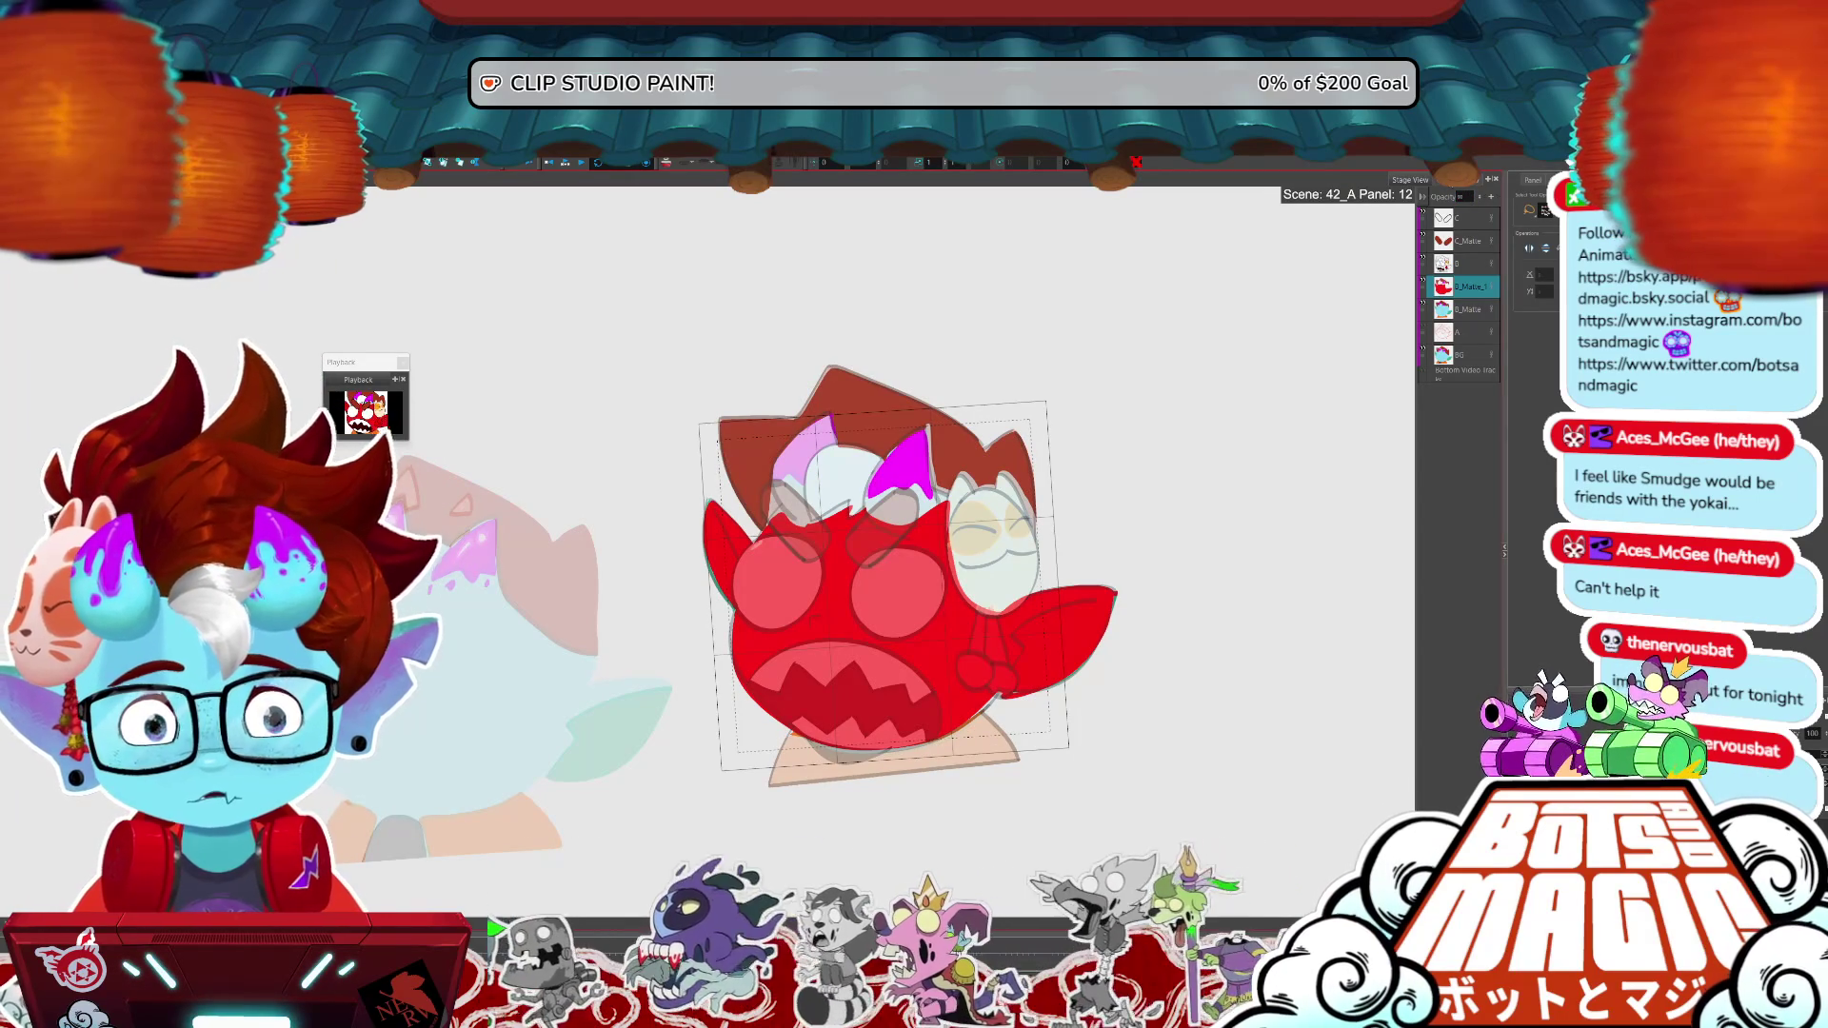
pyautogui.press('Right')
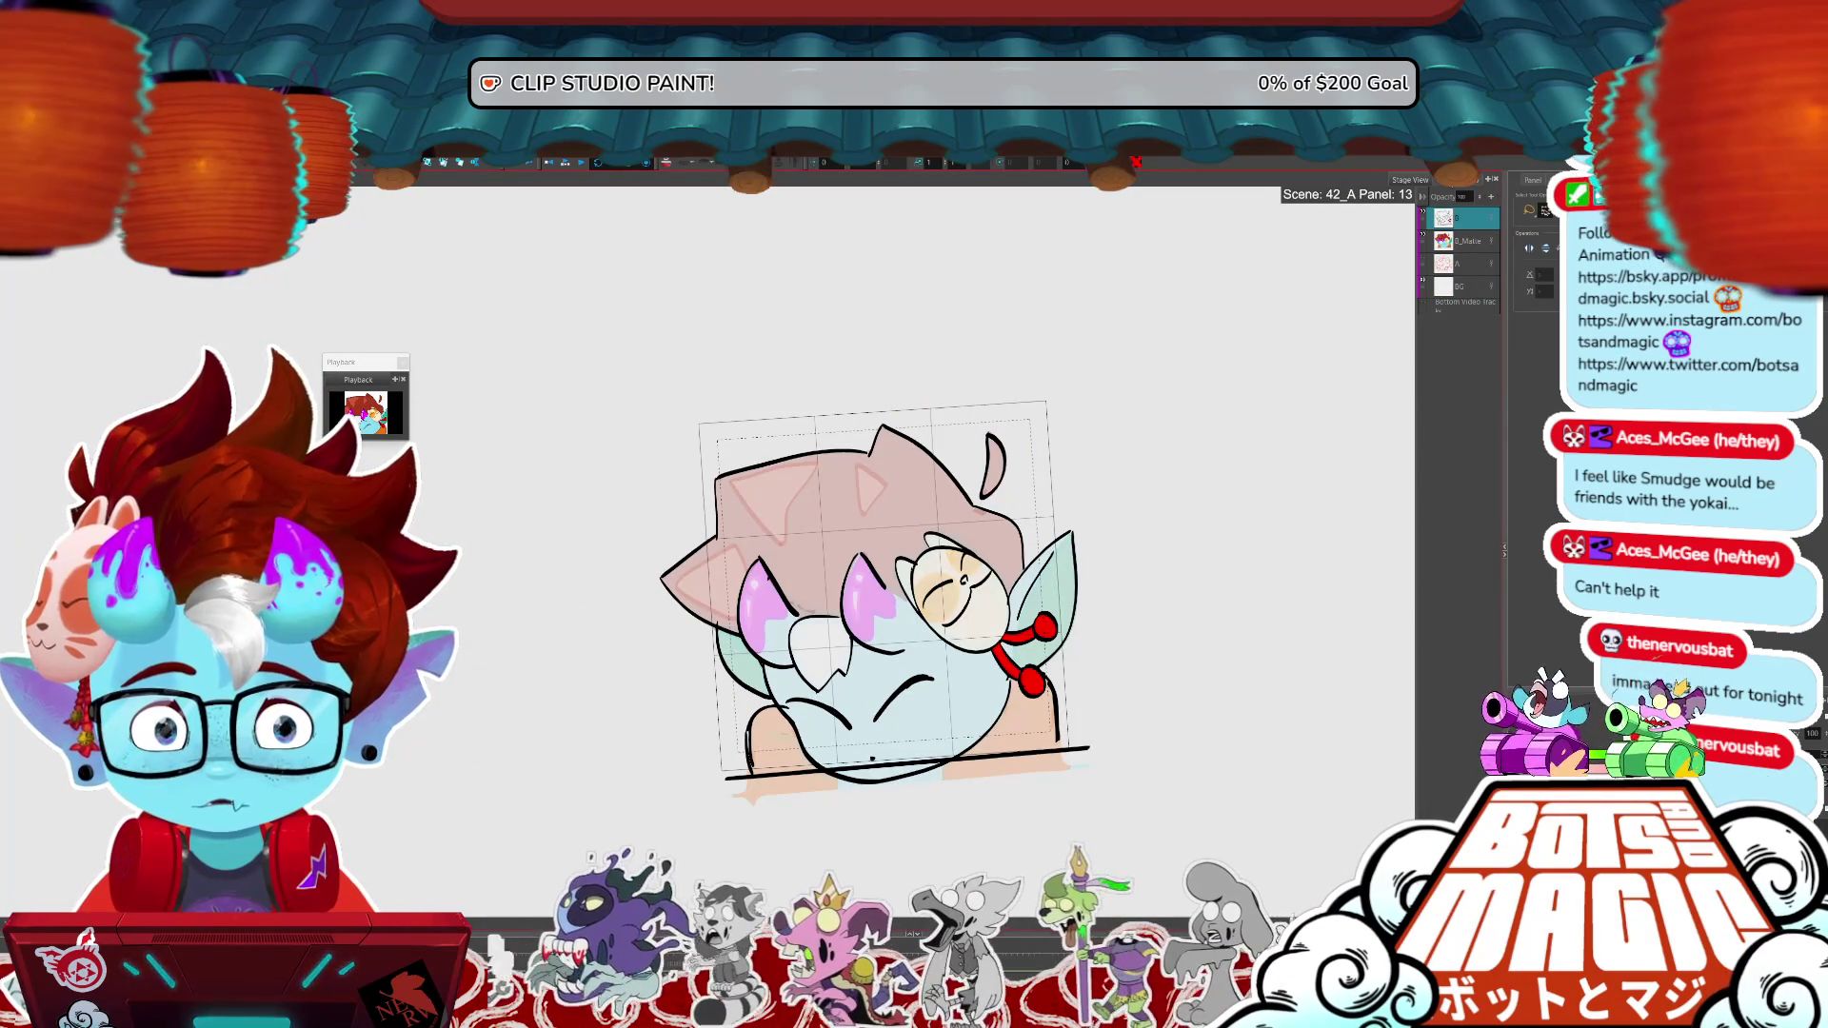
# - On panel 13, brush red over the face on a new layer above D_Matte at 70 opacity
pyautogui.click(1461, 244)
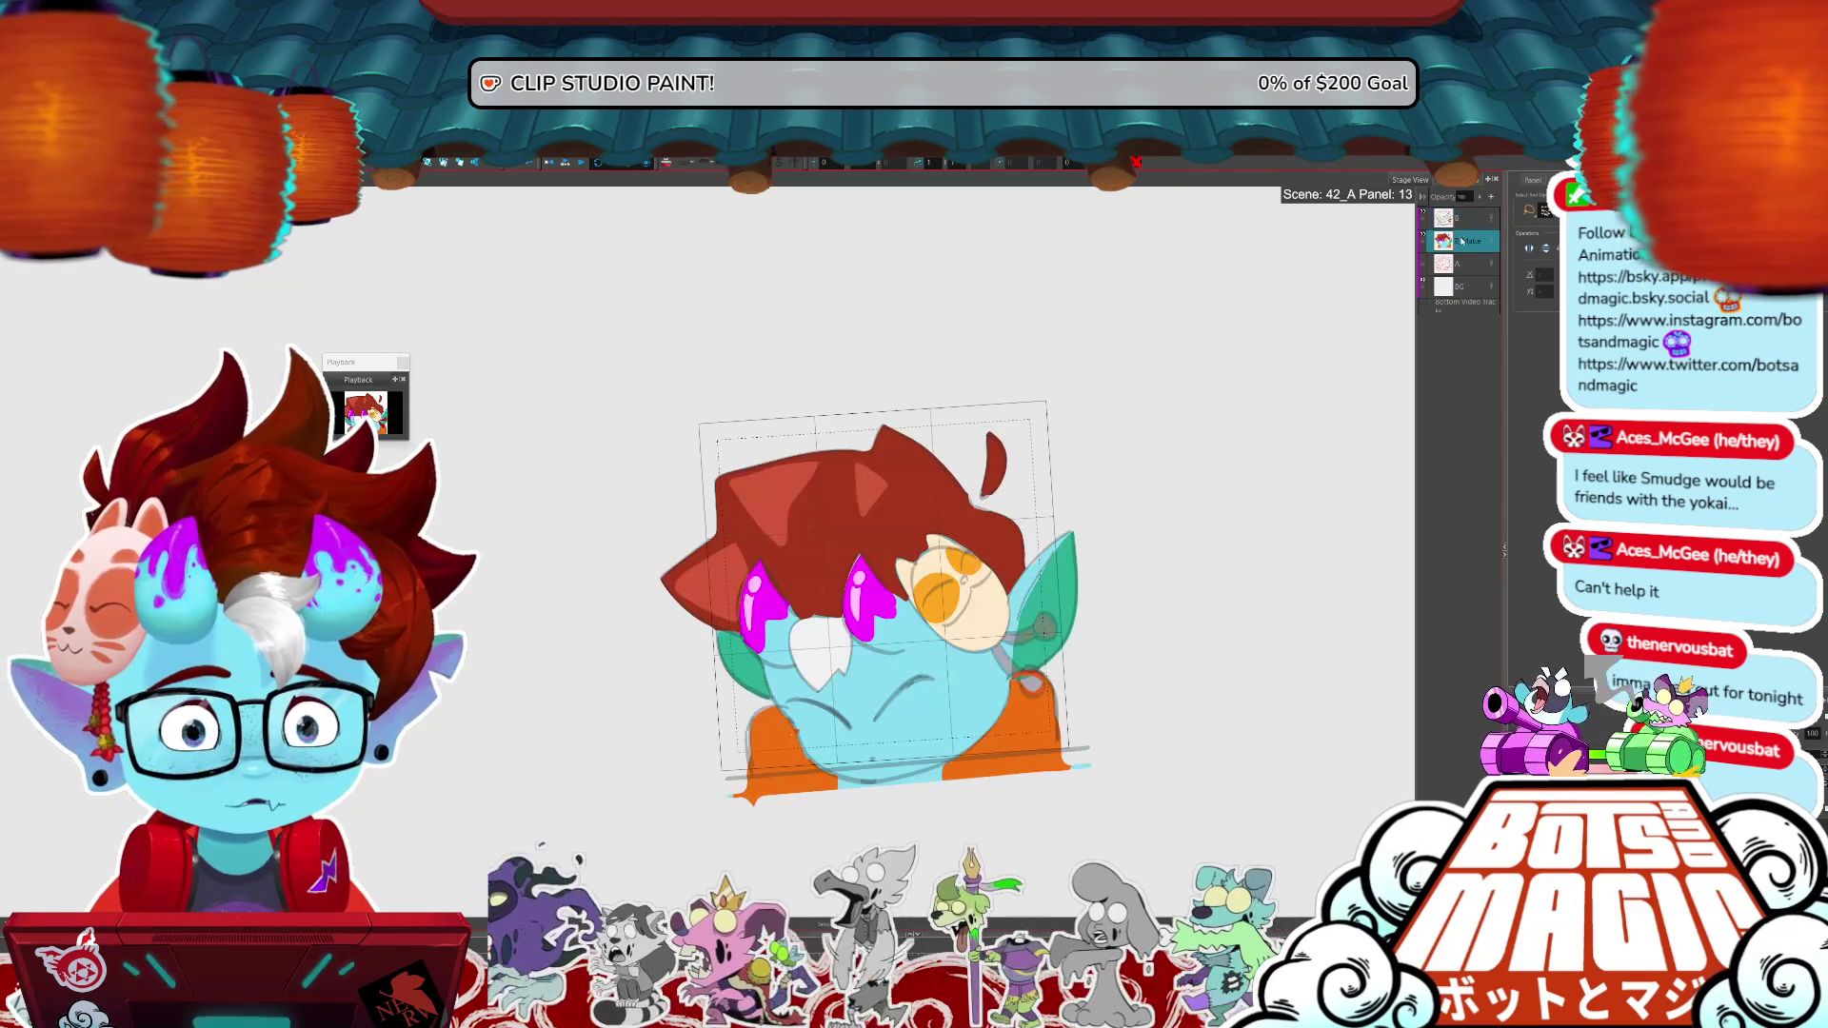
pyautogui.hotkey('ctrl', 'shift', 'n')
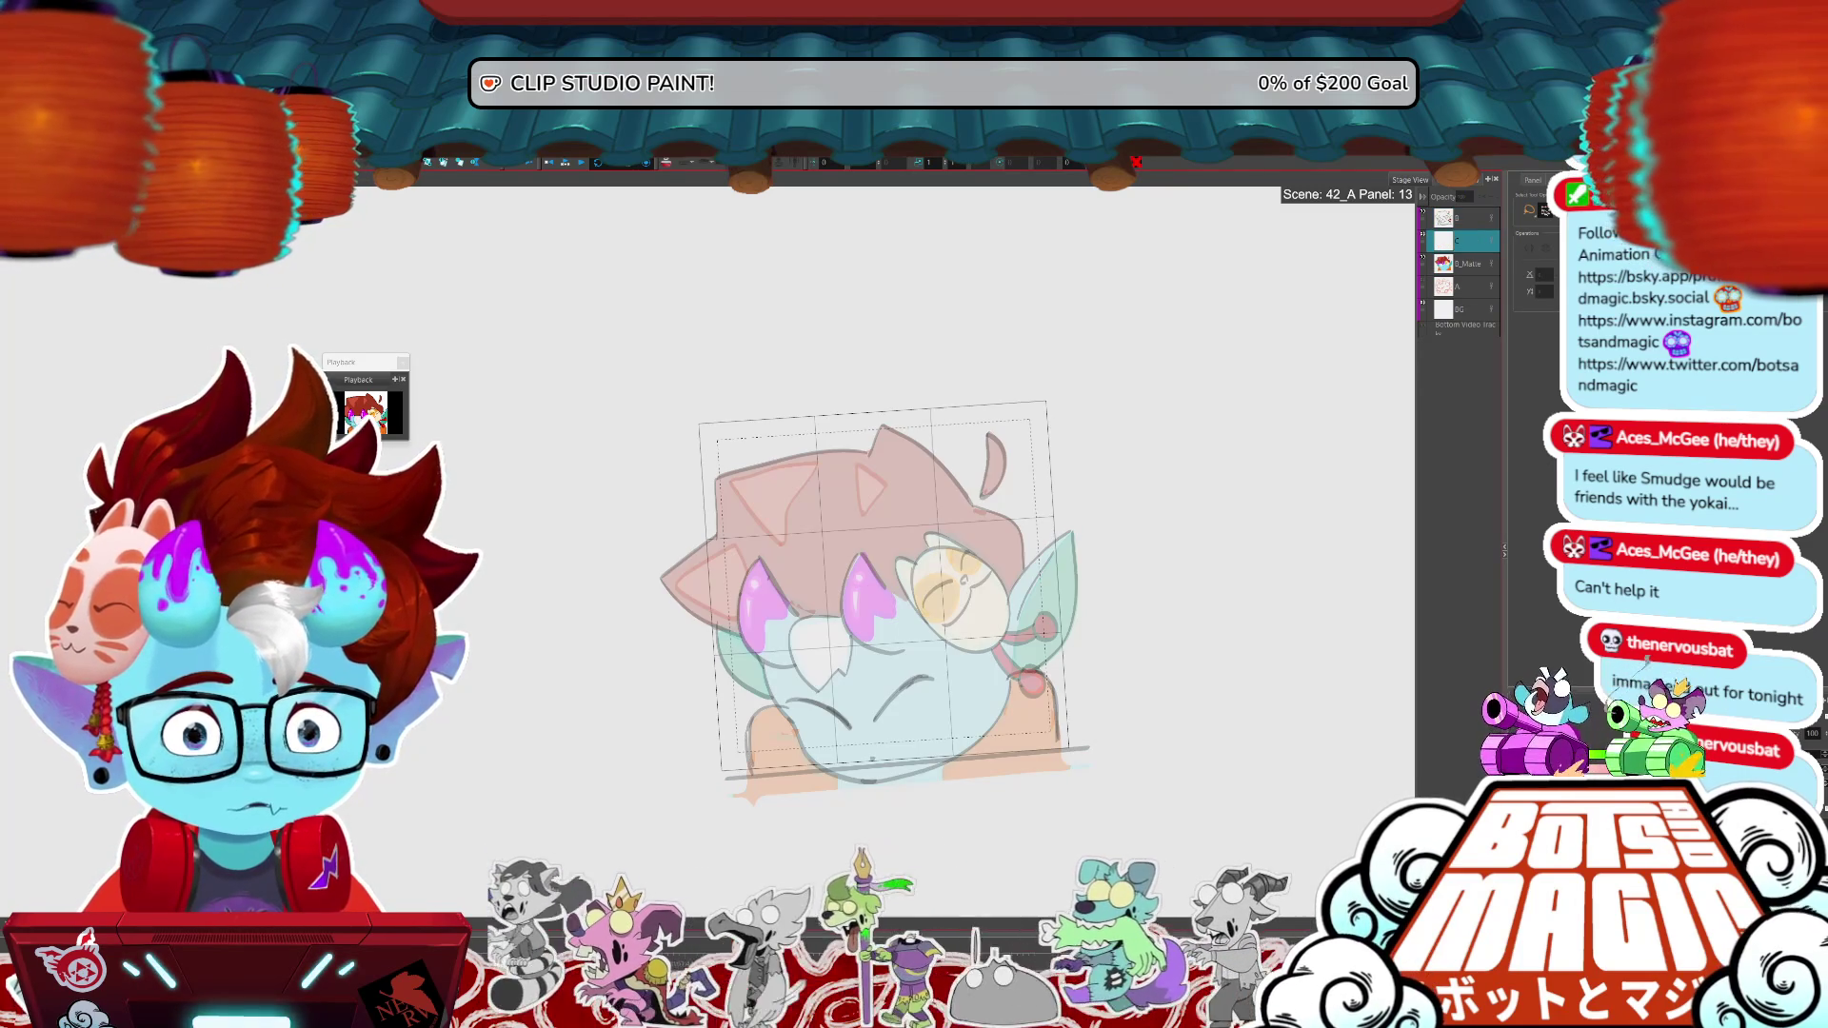
pyautogui.press('b')
pyautogui.moveTo(933, 770)
pyautogui.mouseDown()
pyautogui.moveTo(1078, 610)
pyautogui.moveTo(1068, 533)
pyautogui.moveTo(1011, 592)
pyautogui.moveTo(1006, 633)
pyautogui.moveTo(949, 647)
pyautogui.moveTo(900, 605)
pyautogui.moveTo(874, 655)
pyautogui.moveTo(852, 644)
pyautogui.moveTo(840, 677)
pyautogui.moveTo(805, 689)
pyautogui.moveTo(735, 636)
pyautogui.moveTo(726, 676)
pyautogui.moveTo(852, 778)
pyautogui.moveTo(945, 764)
pyautogui.mouseUp()
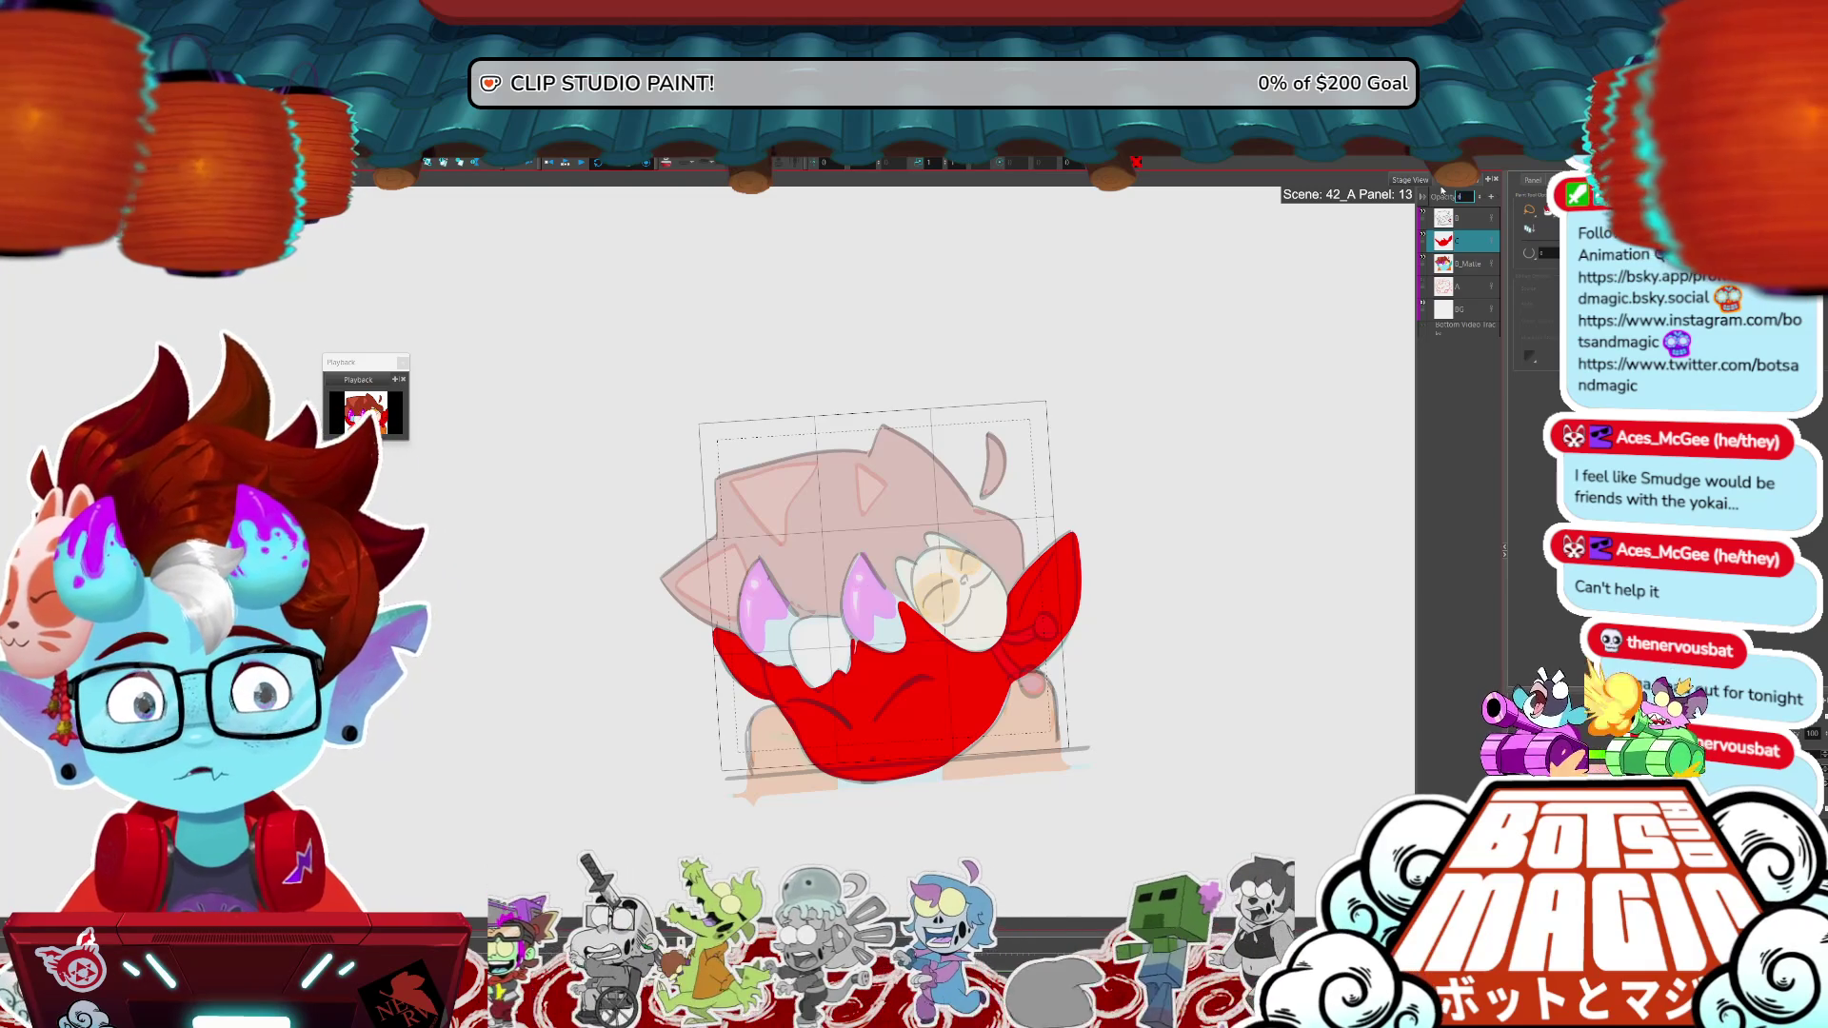
pyautogui.write('70')
pyautogui.press('Return')
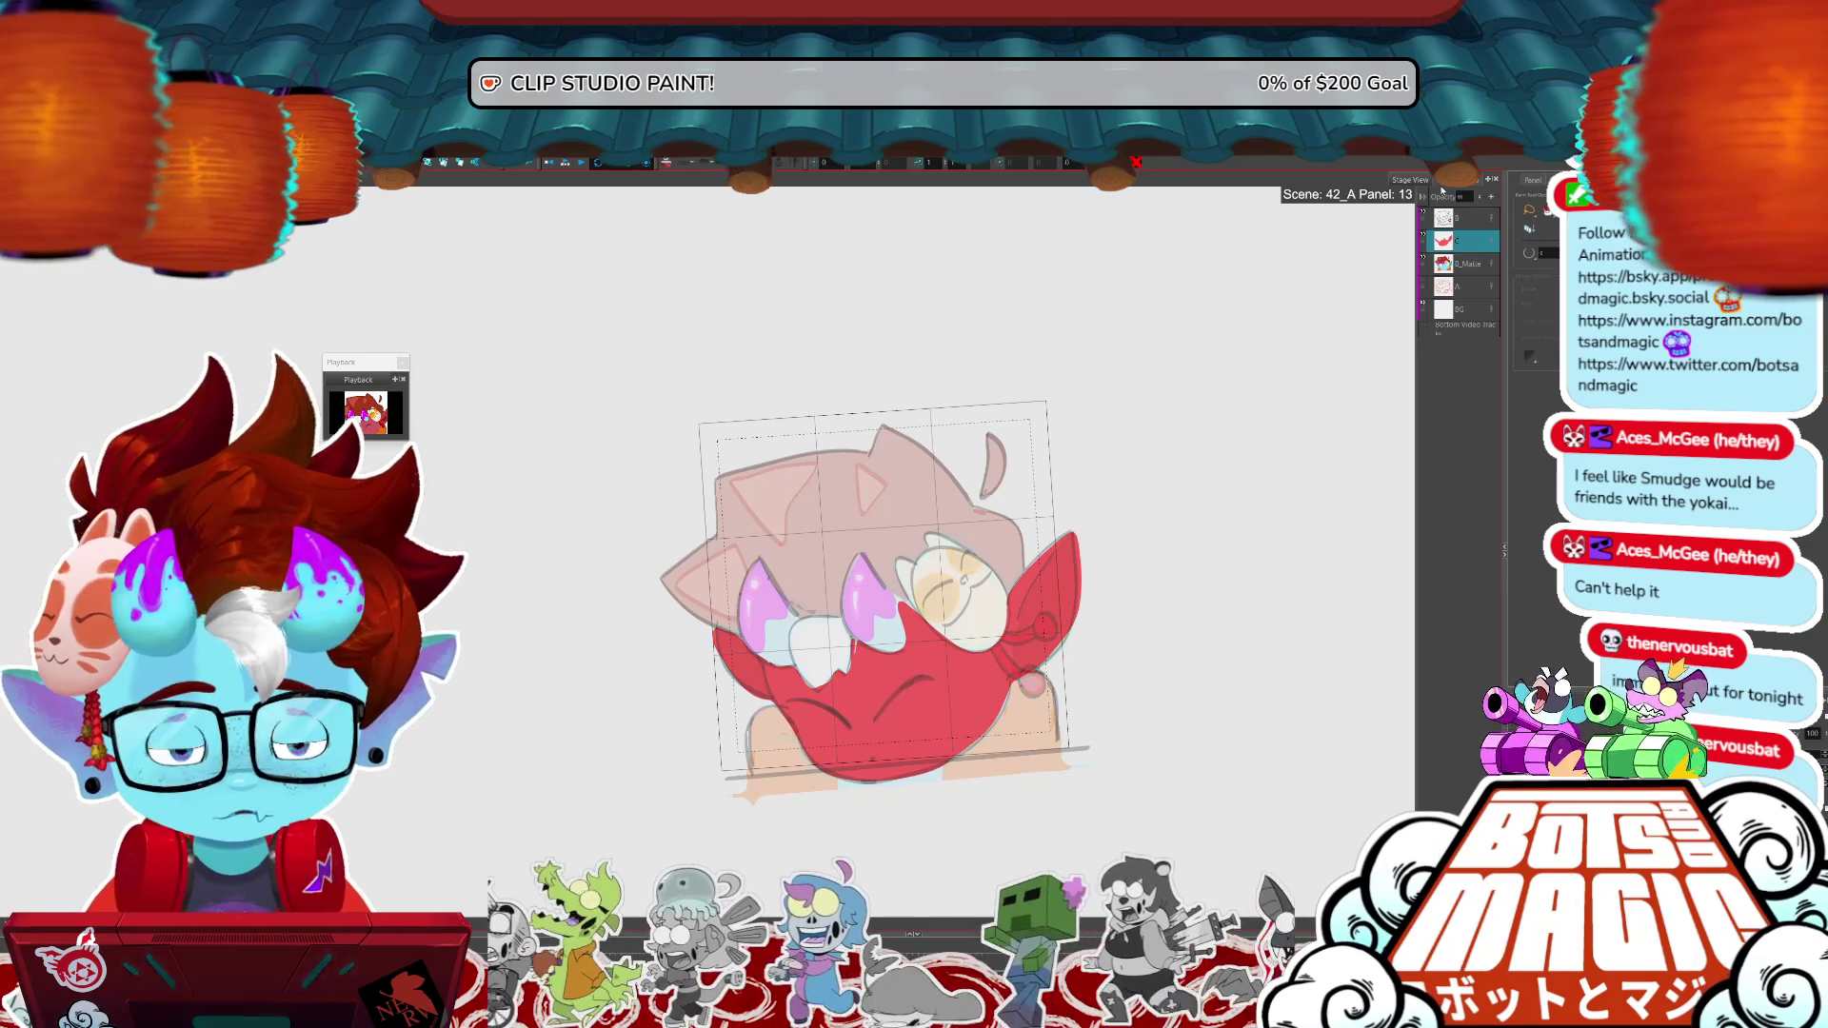
# - On panel 14, paste and transform the red face fill, setting its opacity to 30
pyautogui.press('Right')
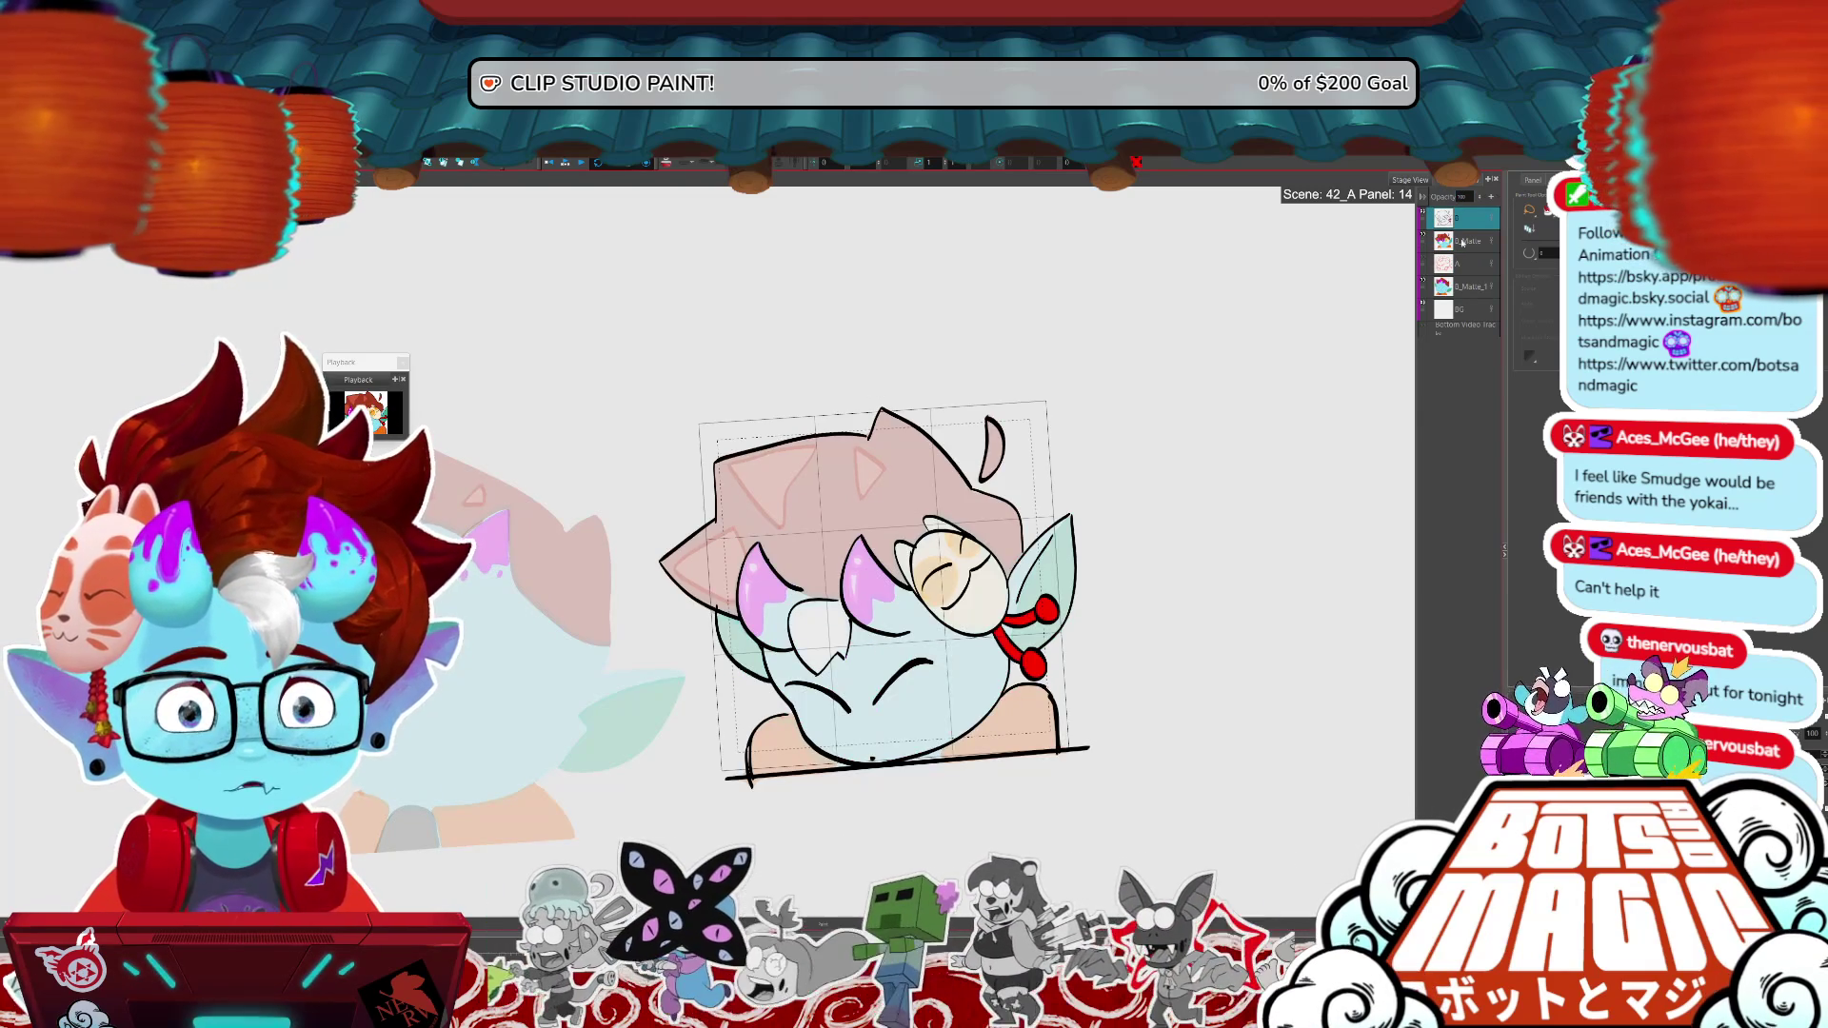
pyautogui.hotkey('ctrl', 'v')
pyautogui.hotkey('ctrl', 't')
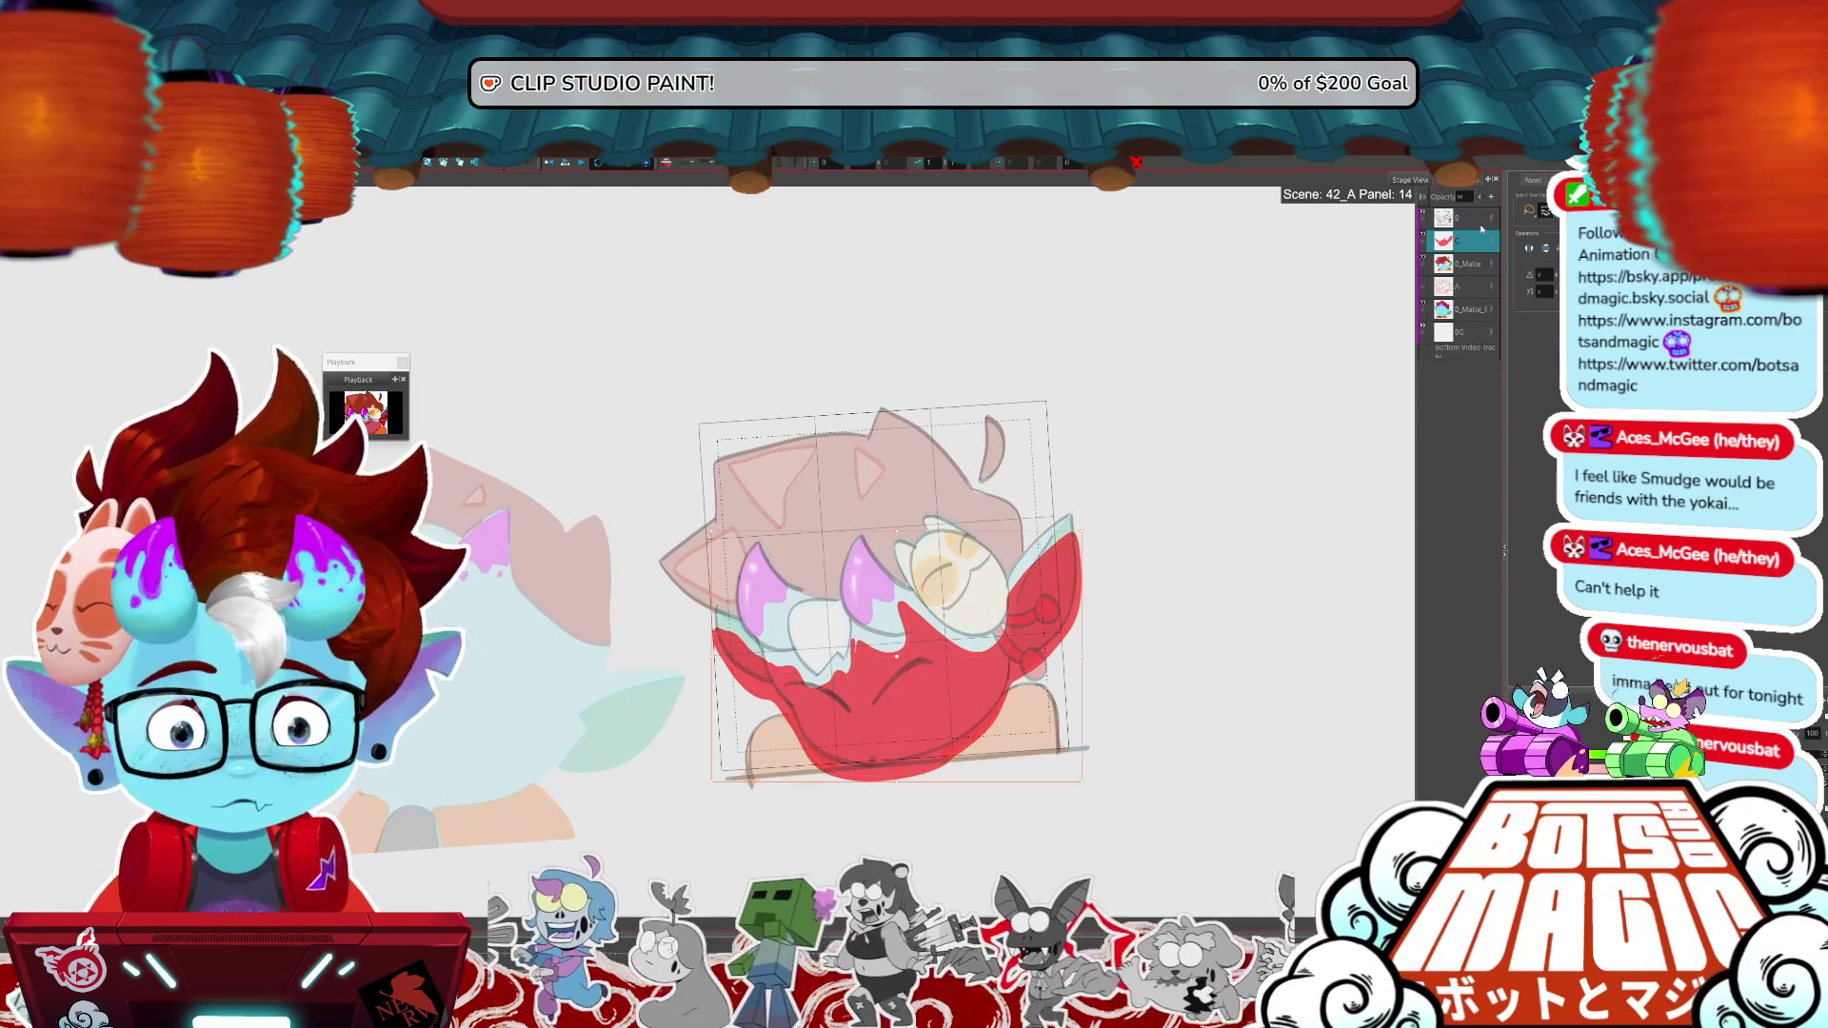
pyautogui.click(1465, 196)
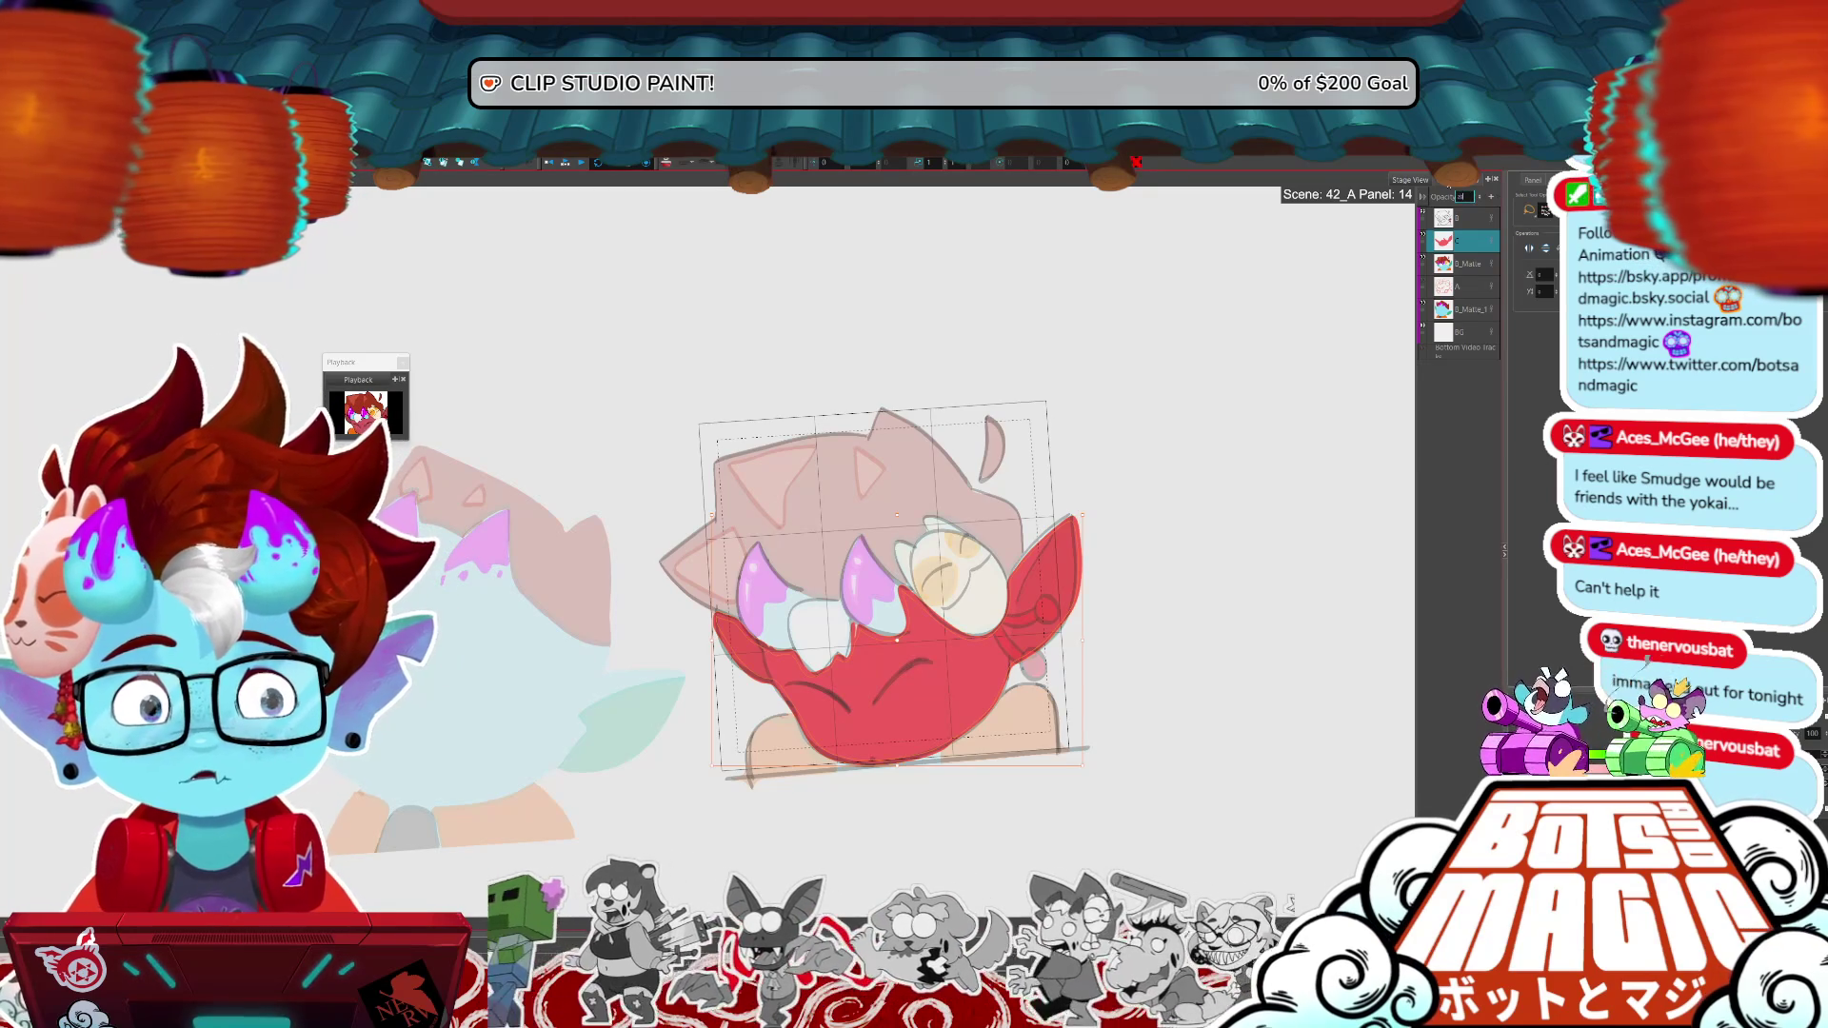
pyautogui.write('30')
pyautogui.press('Return')
pyautogui.scroll(3, 1003, 605)
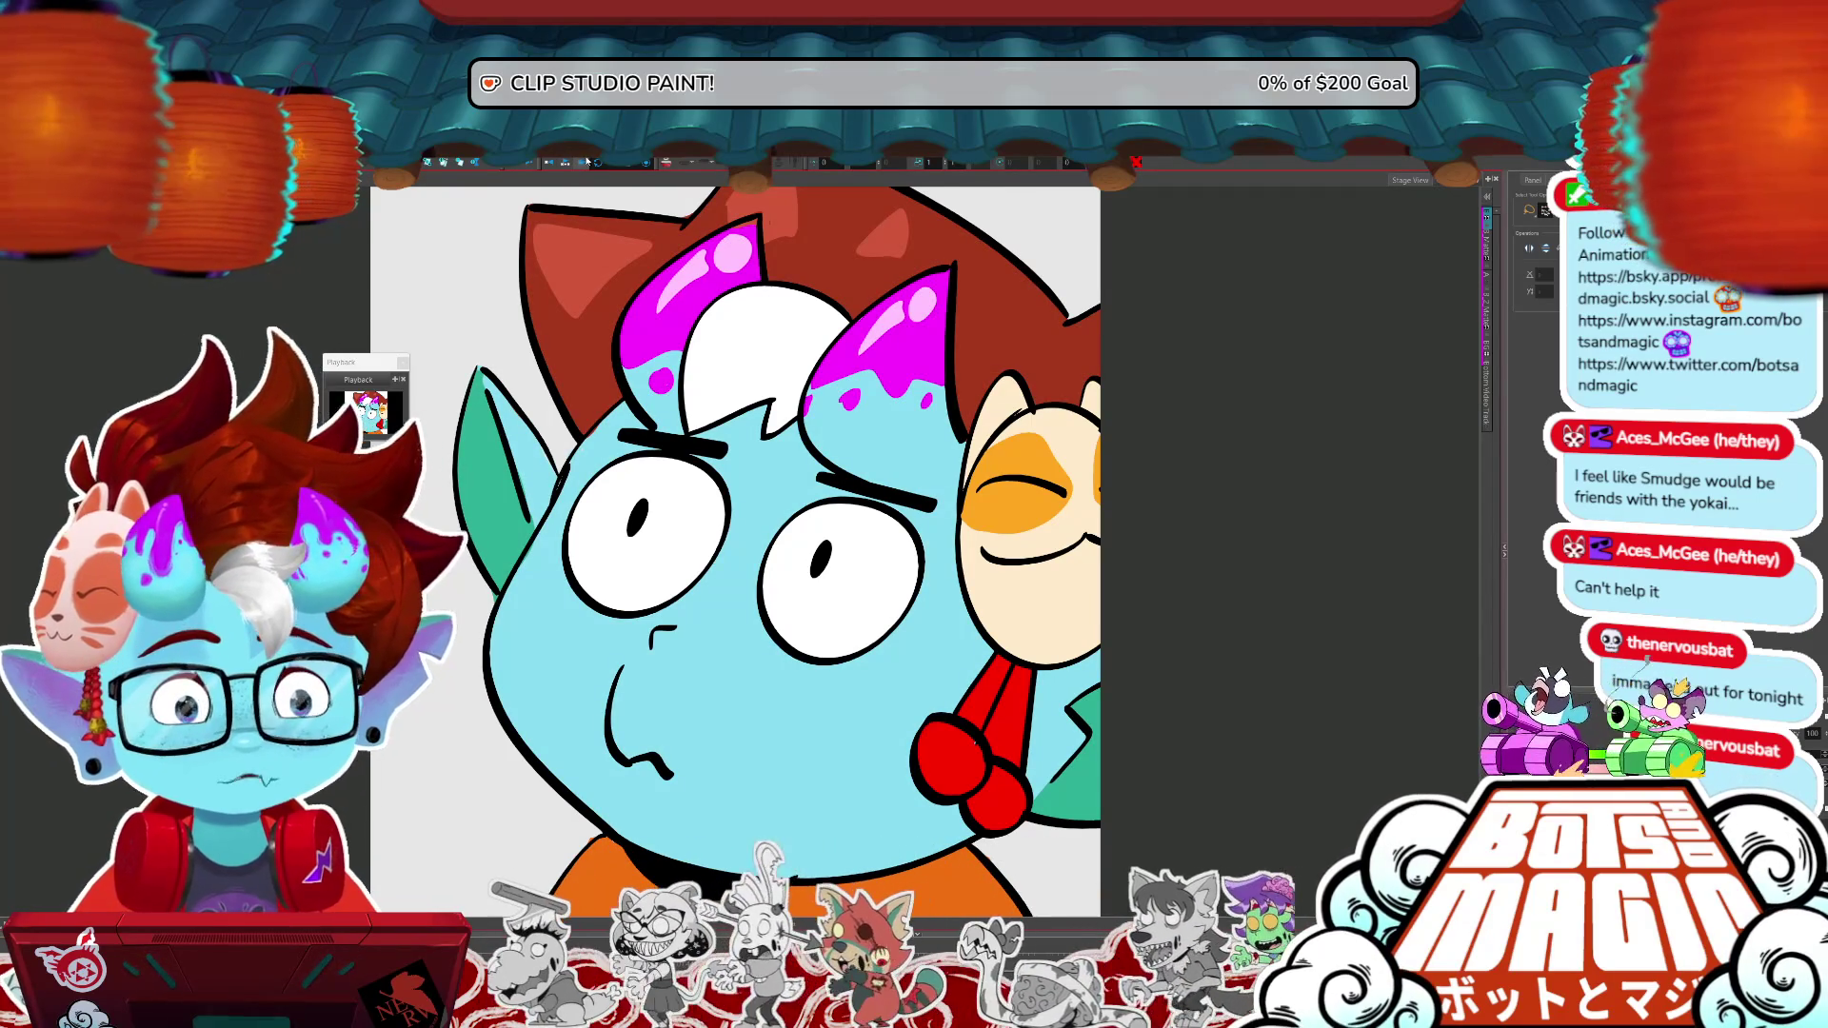
# - View another animation frame to check the red flush, then bring the layer list back into view
pyautogui.click(564, 164)
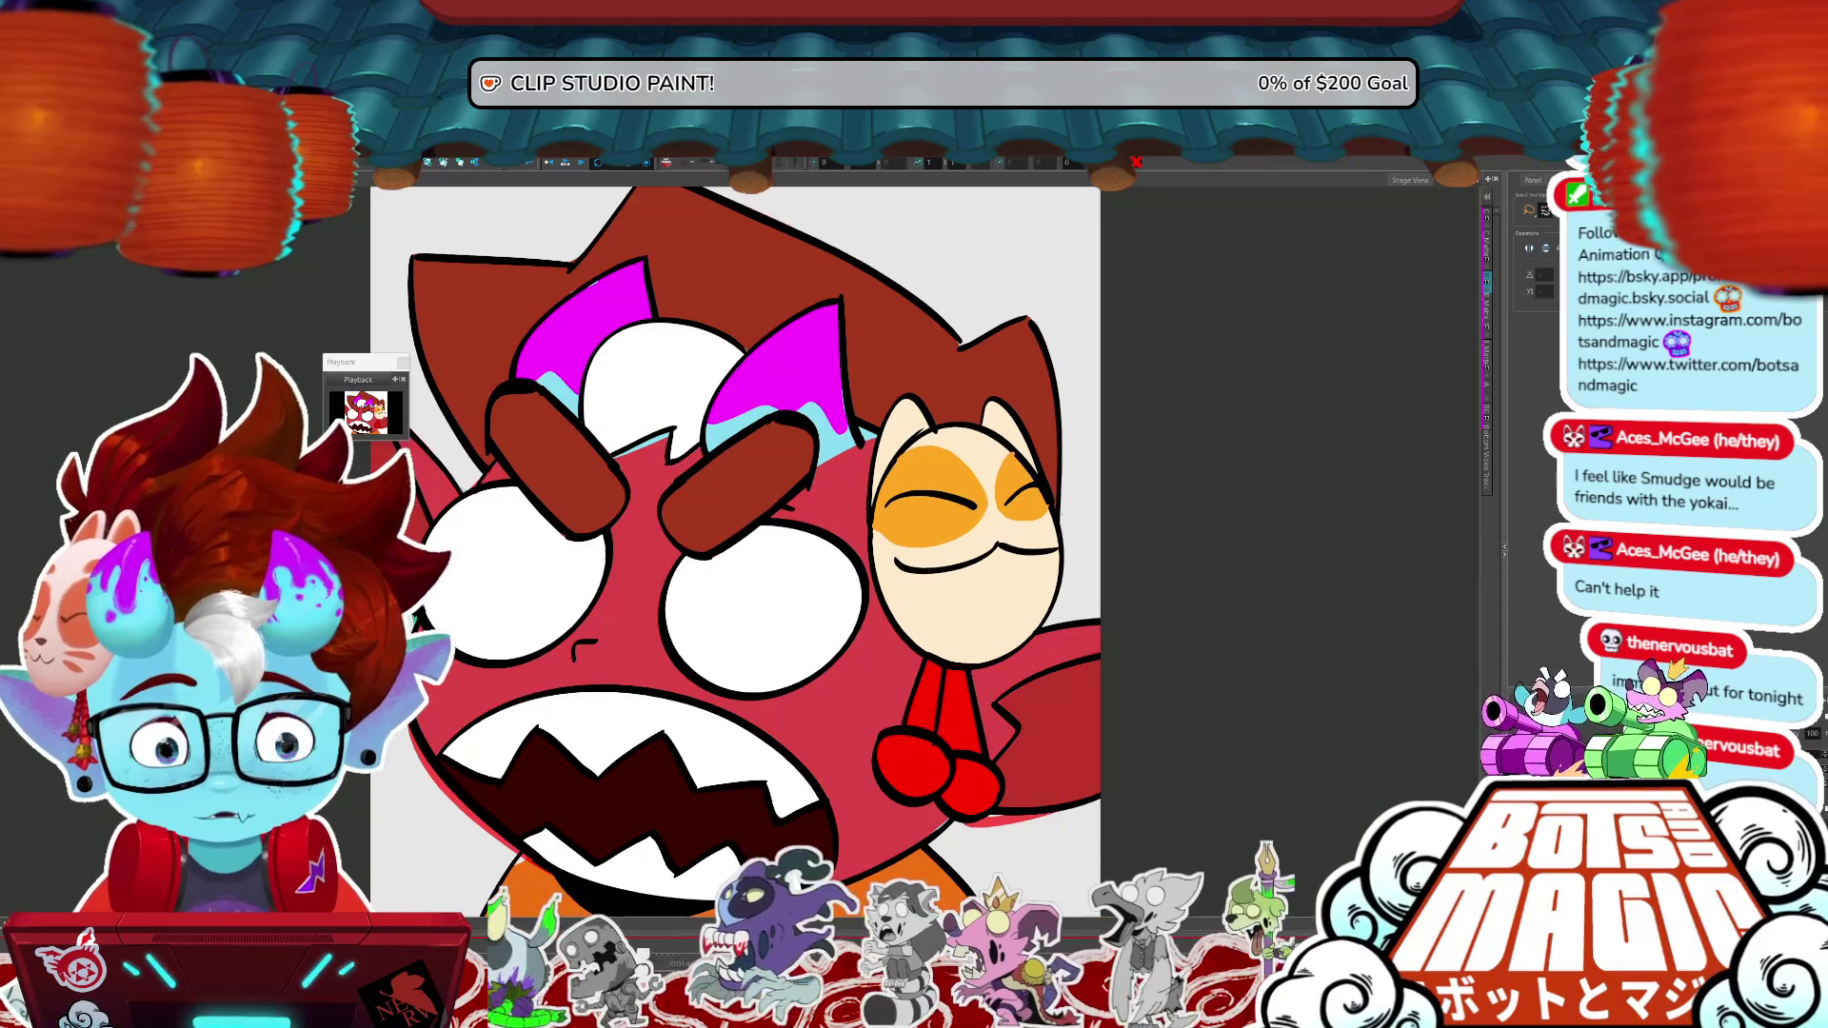
pyautogui.moveTo(1503, 228); pyautogui.dragTo(1426, 173)
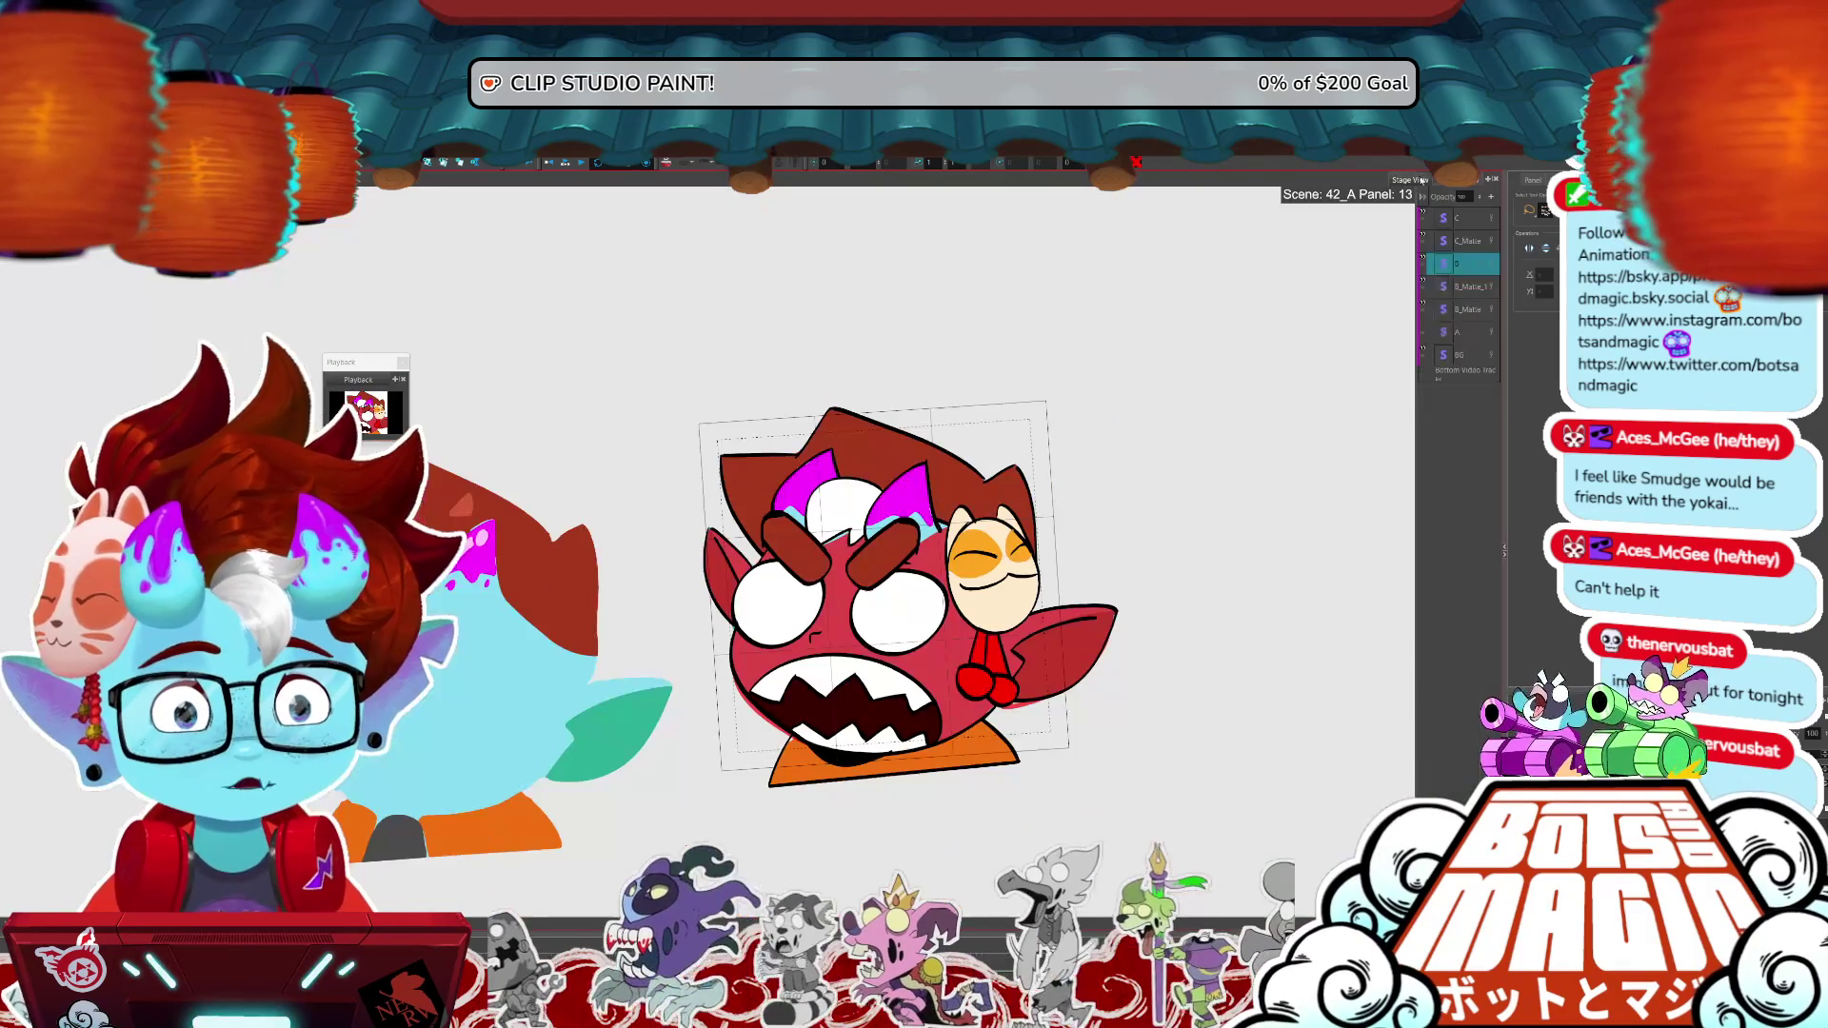
# - Make the D_Matte_1 face overlay fully bright red, then step forward through panels 14, 15, 16 and beyond
pyautogui.click(1468, 287)
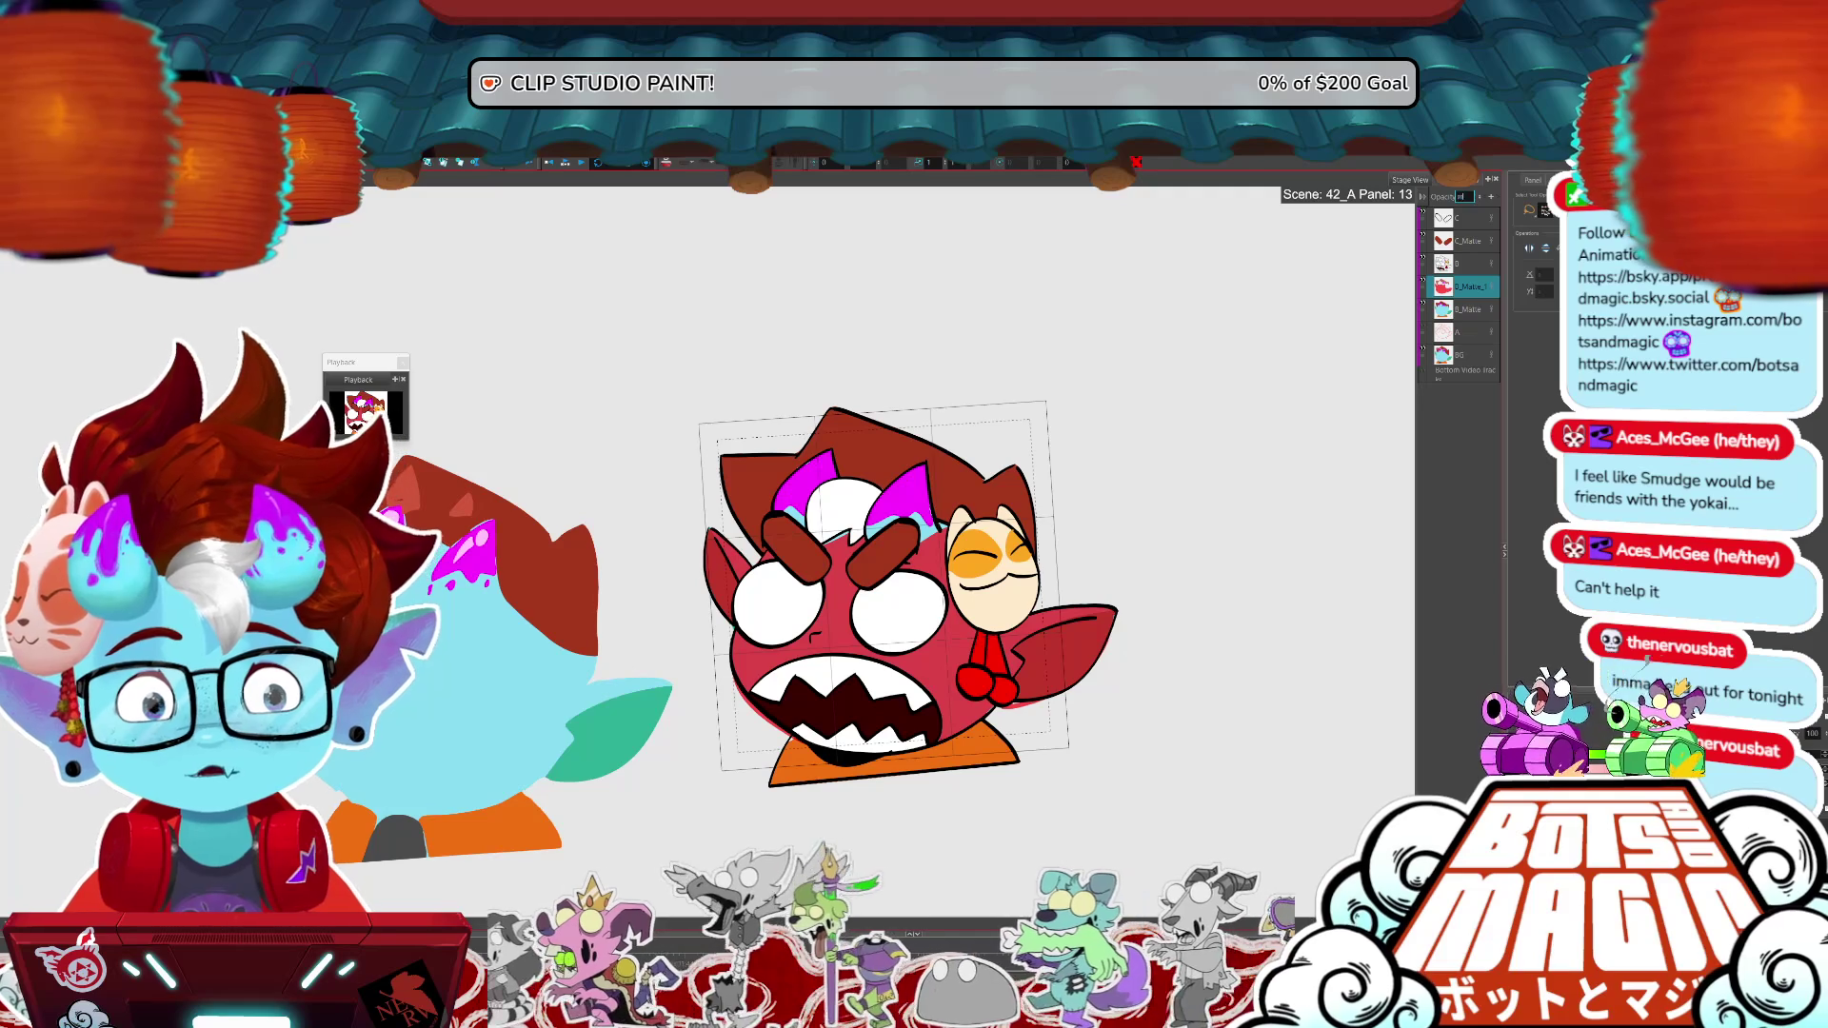
pyautogui.press('Return')
pyautogui.press('Right')
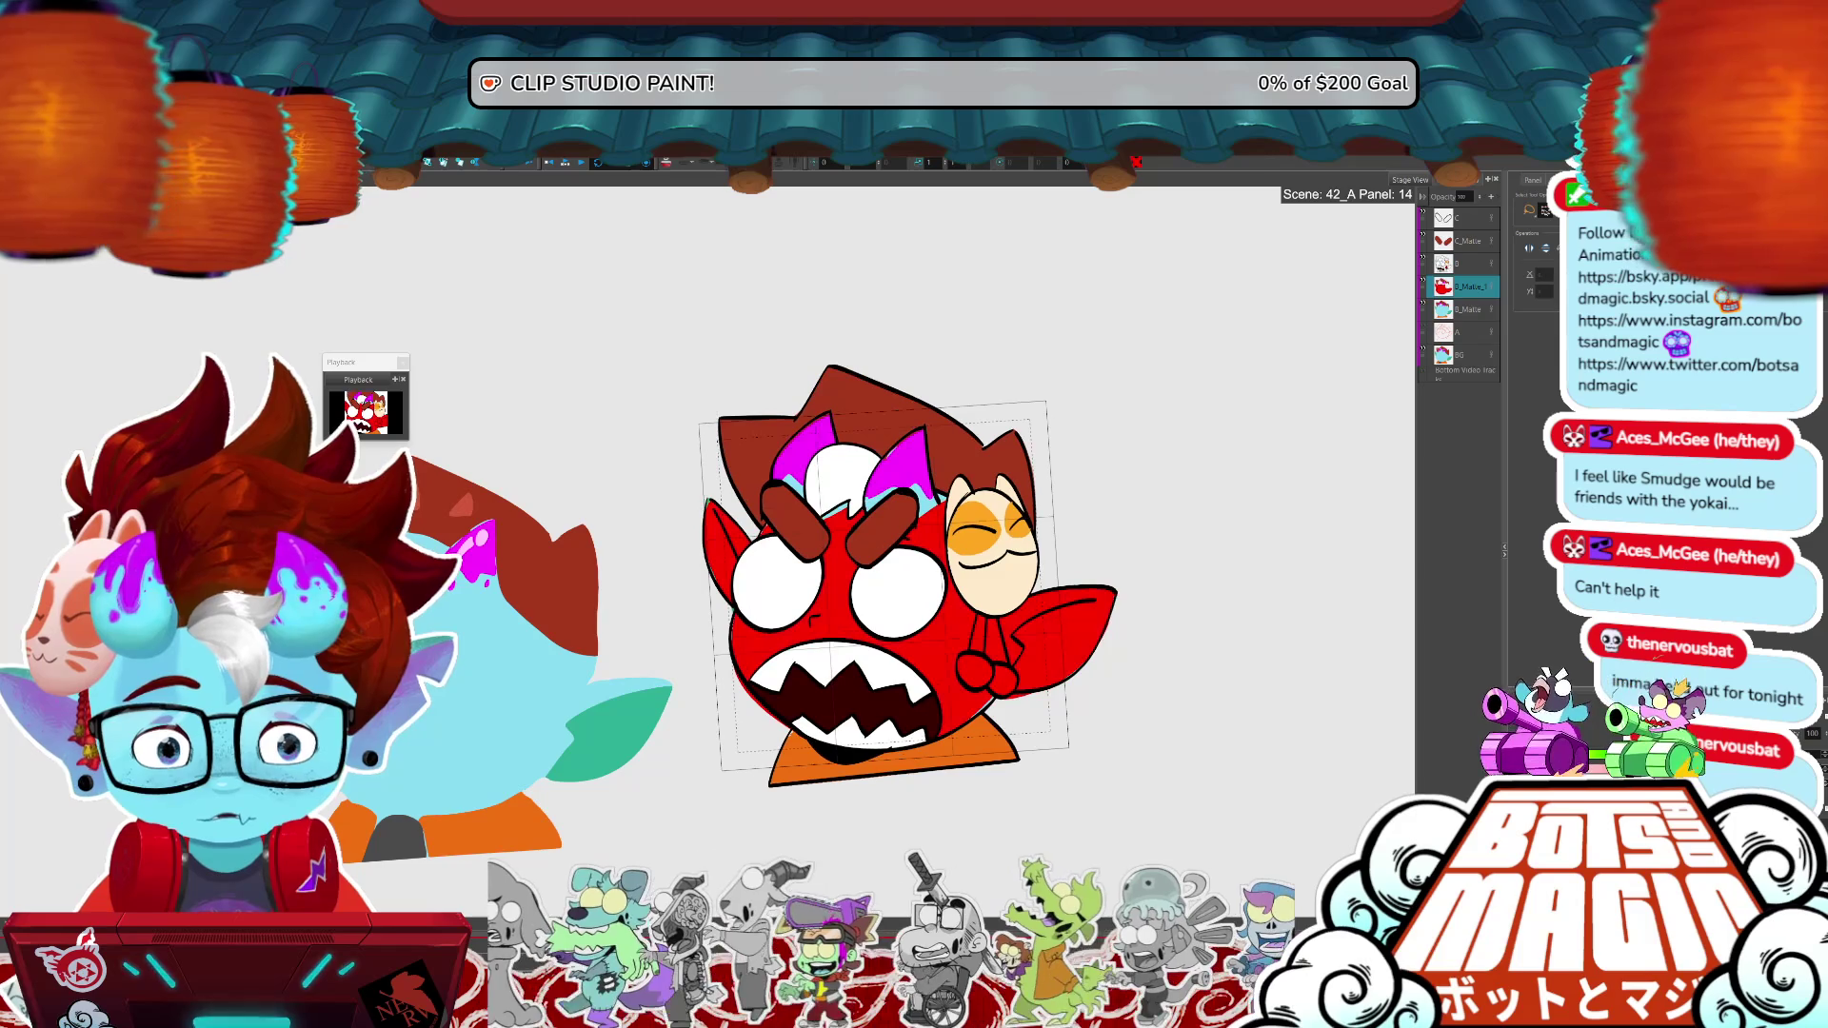
pyautogui.press('Right')
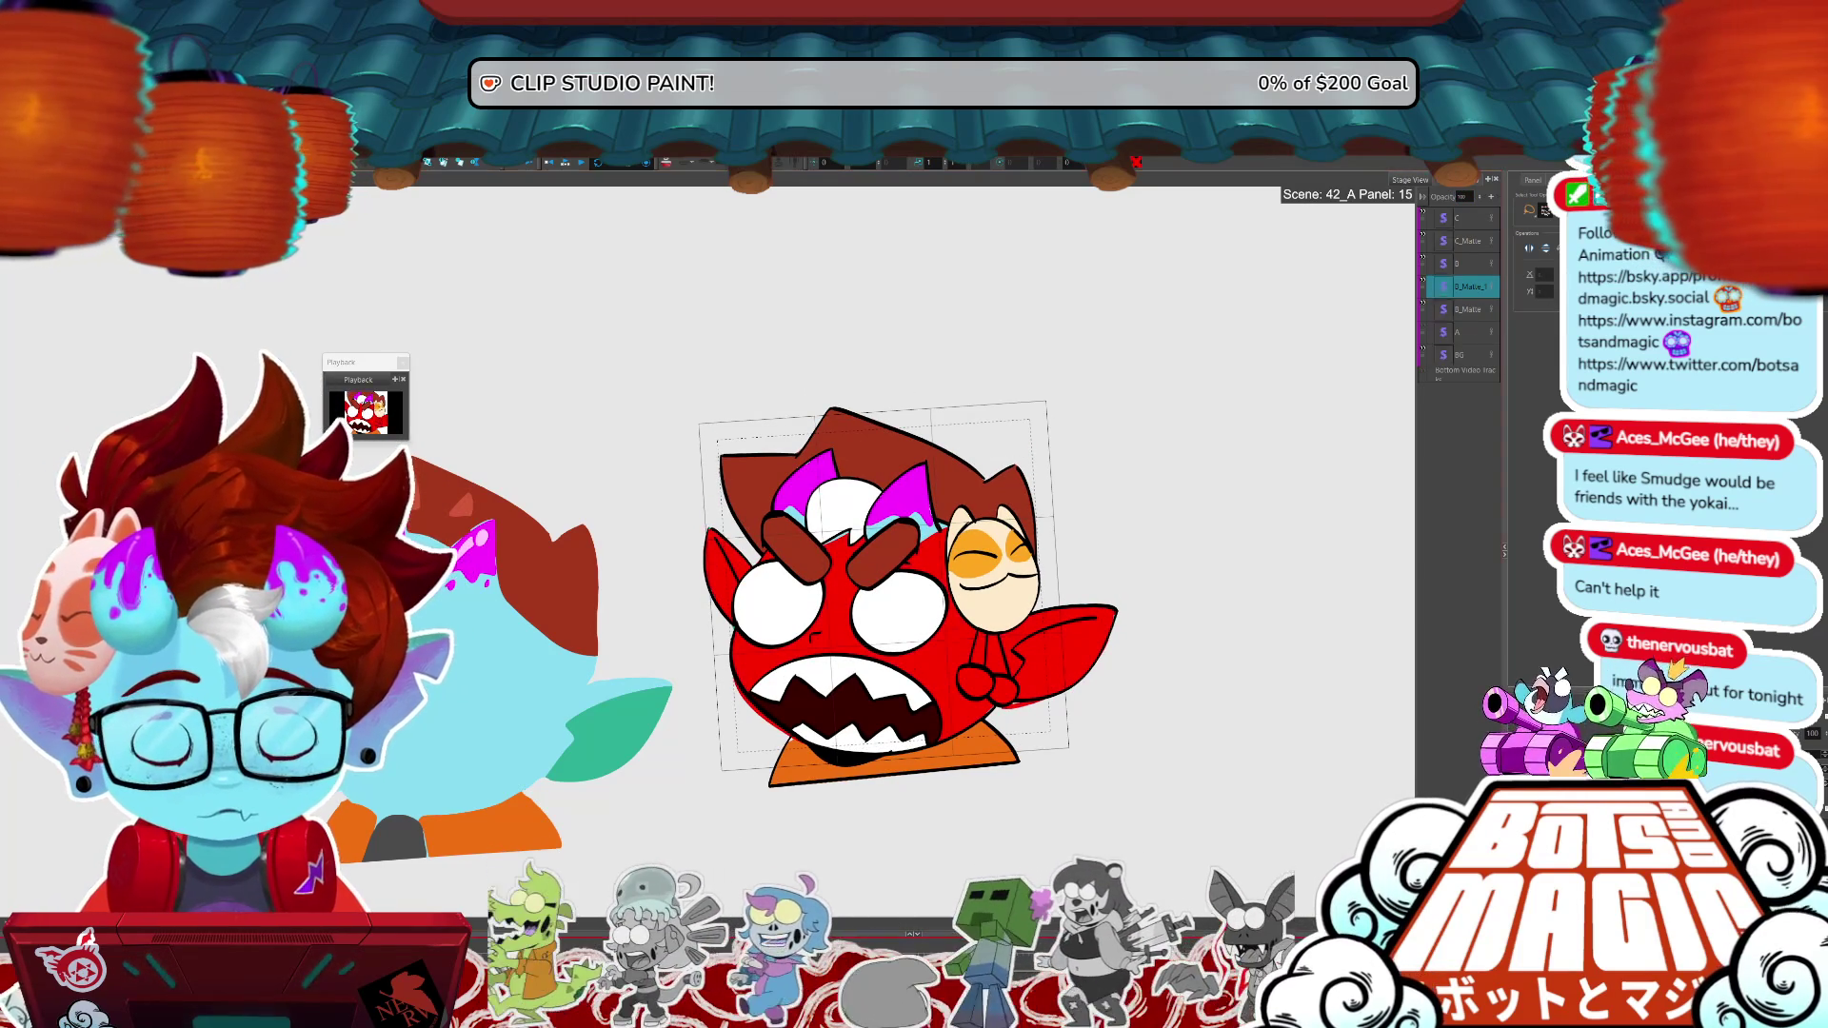
pyautogui.press('Right')
pyautogui.press('Right')
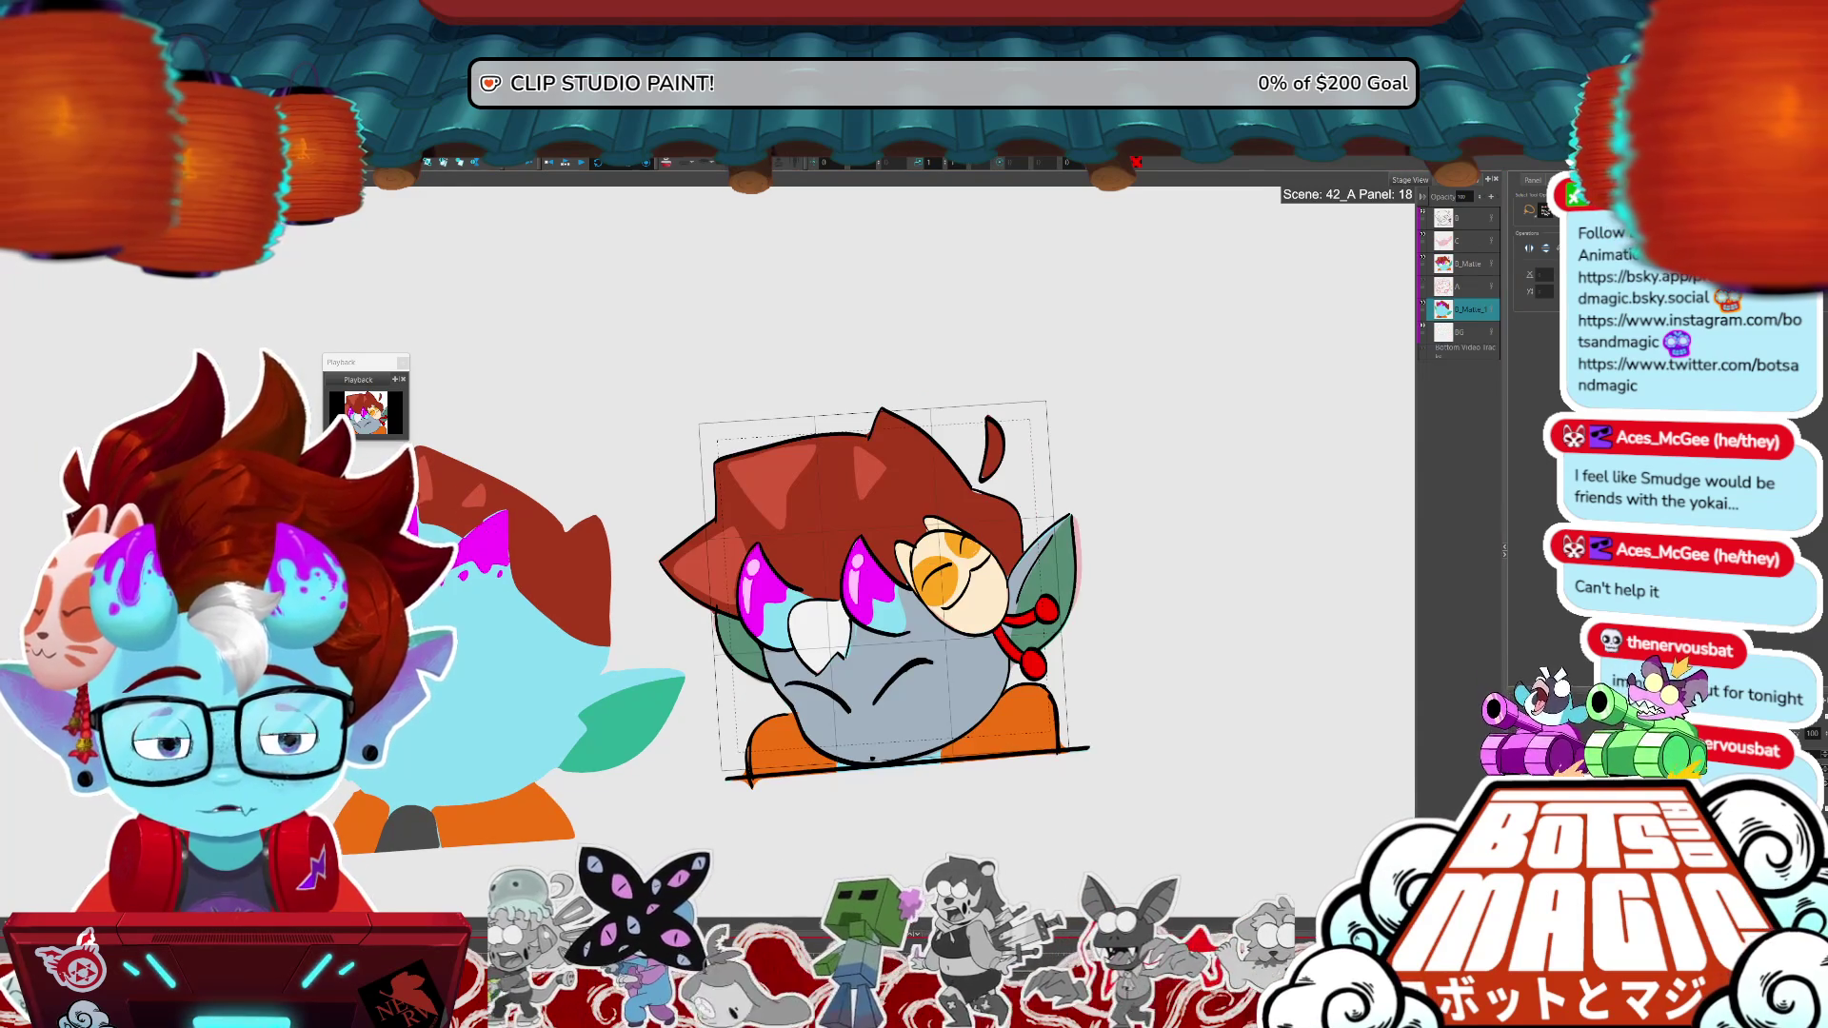
pyautogui.press('Right')
pyautogui.press('Right')
pyautogui.press('Right')
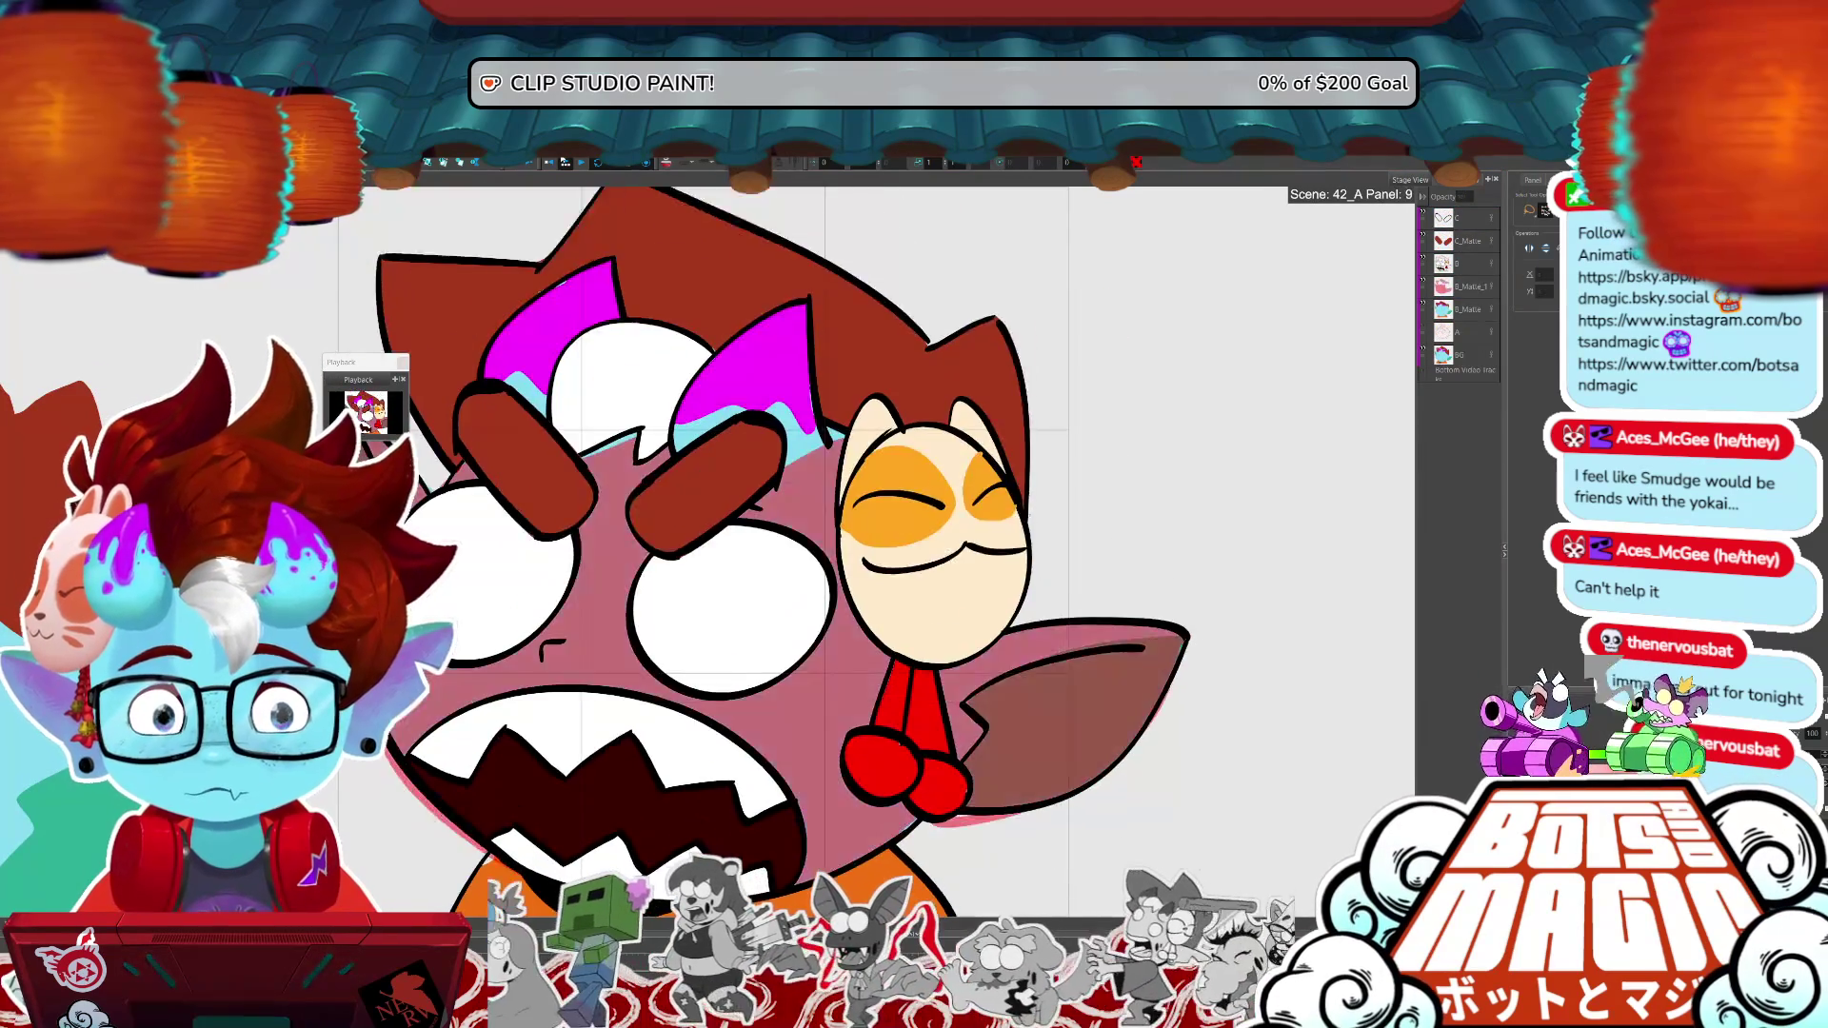
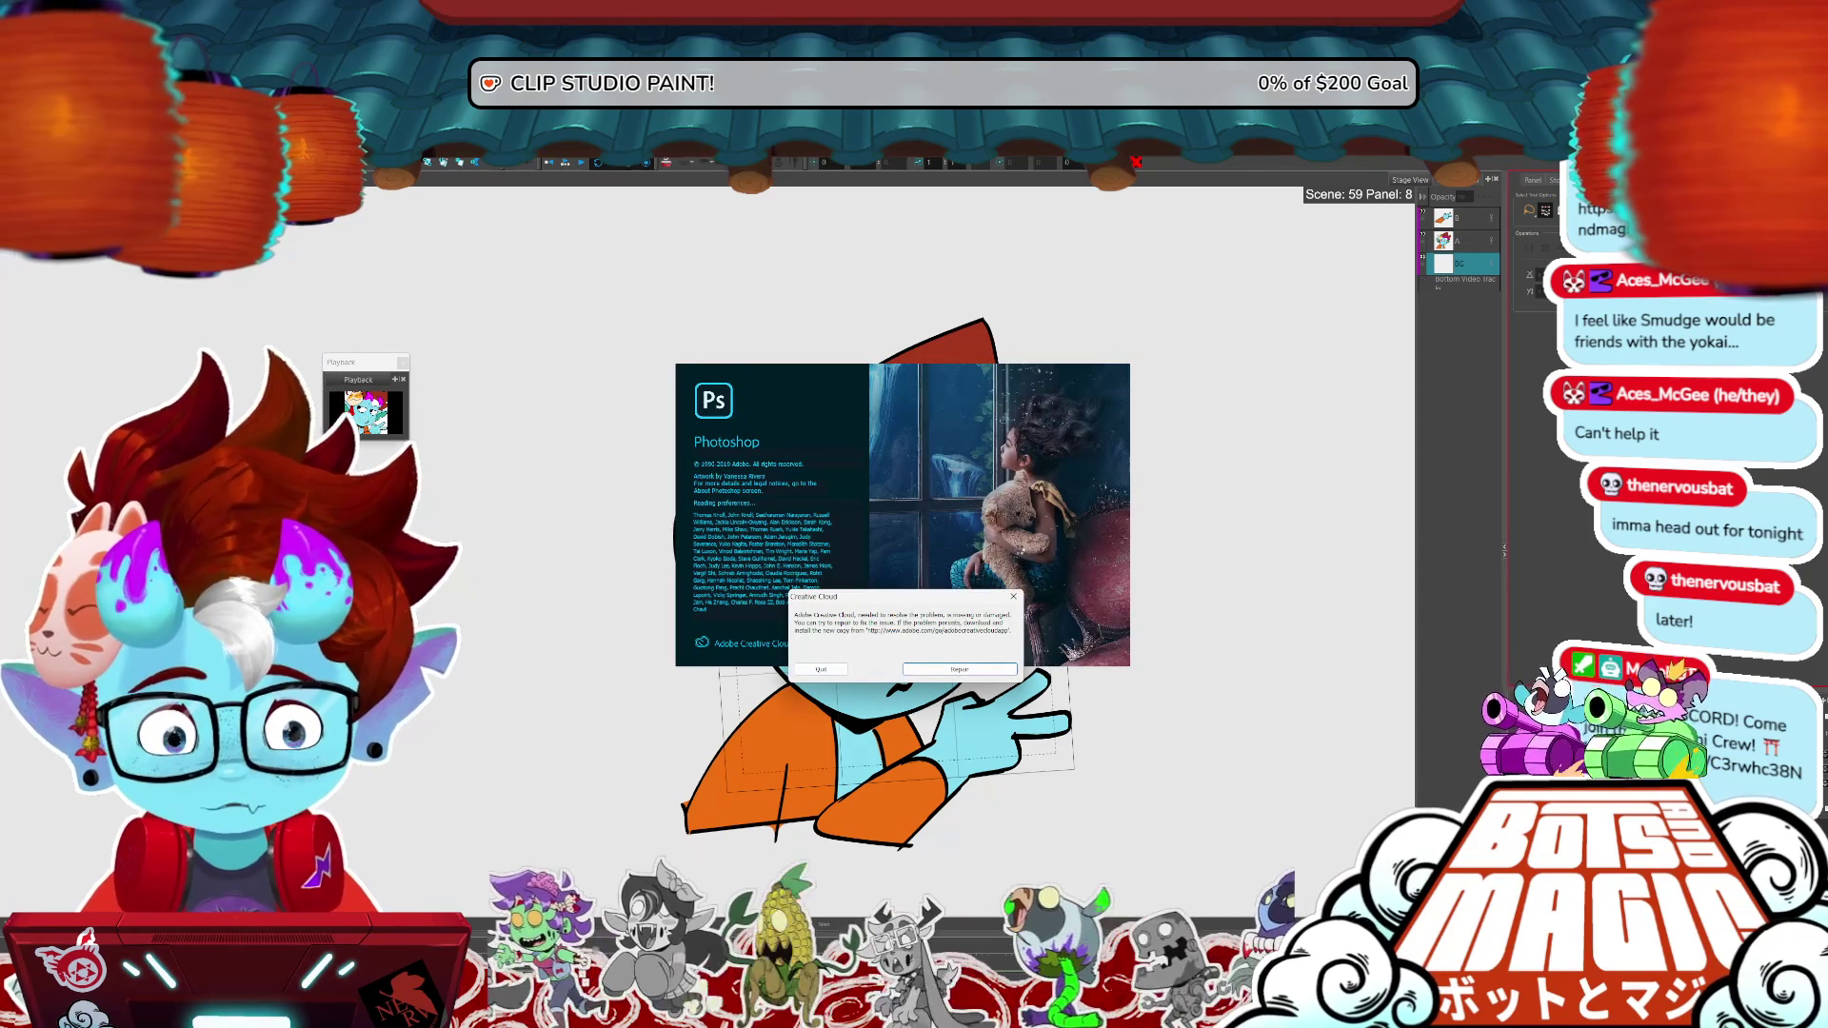
# - Dismiss the Creative Cloud error and switch to the file browser window
pyautogui.click(1012, 596)
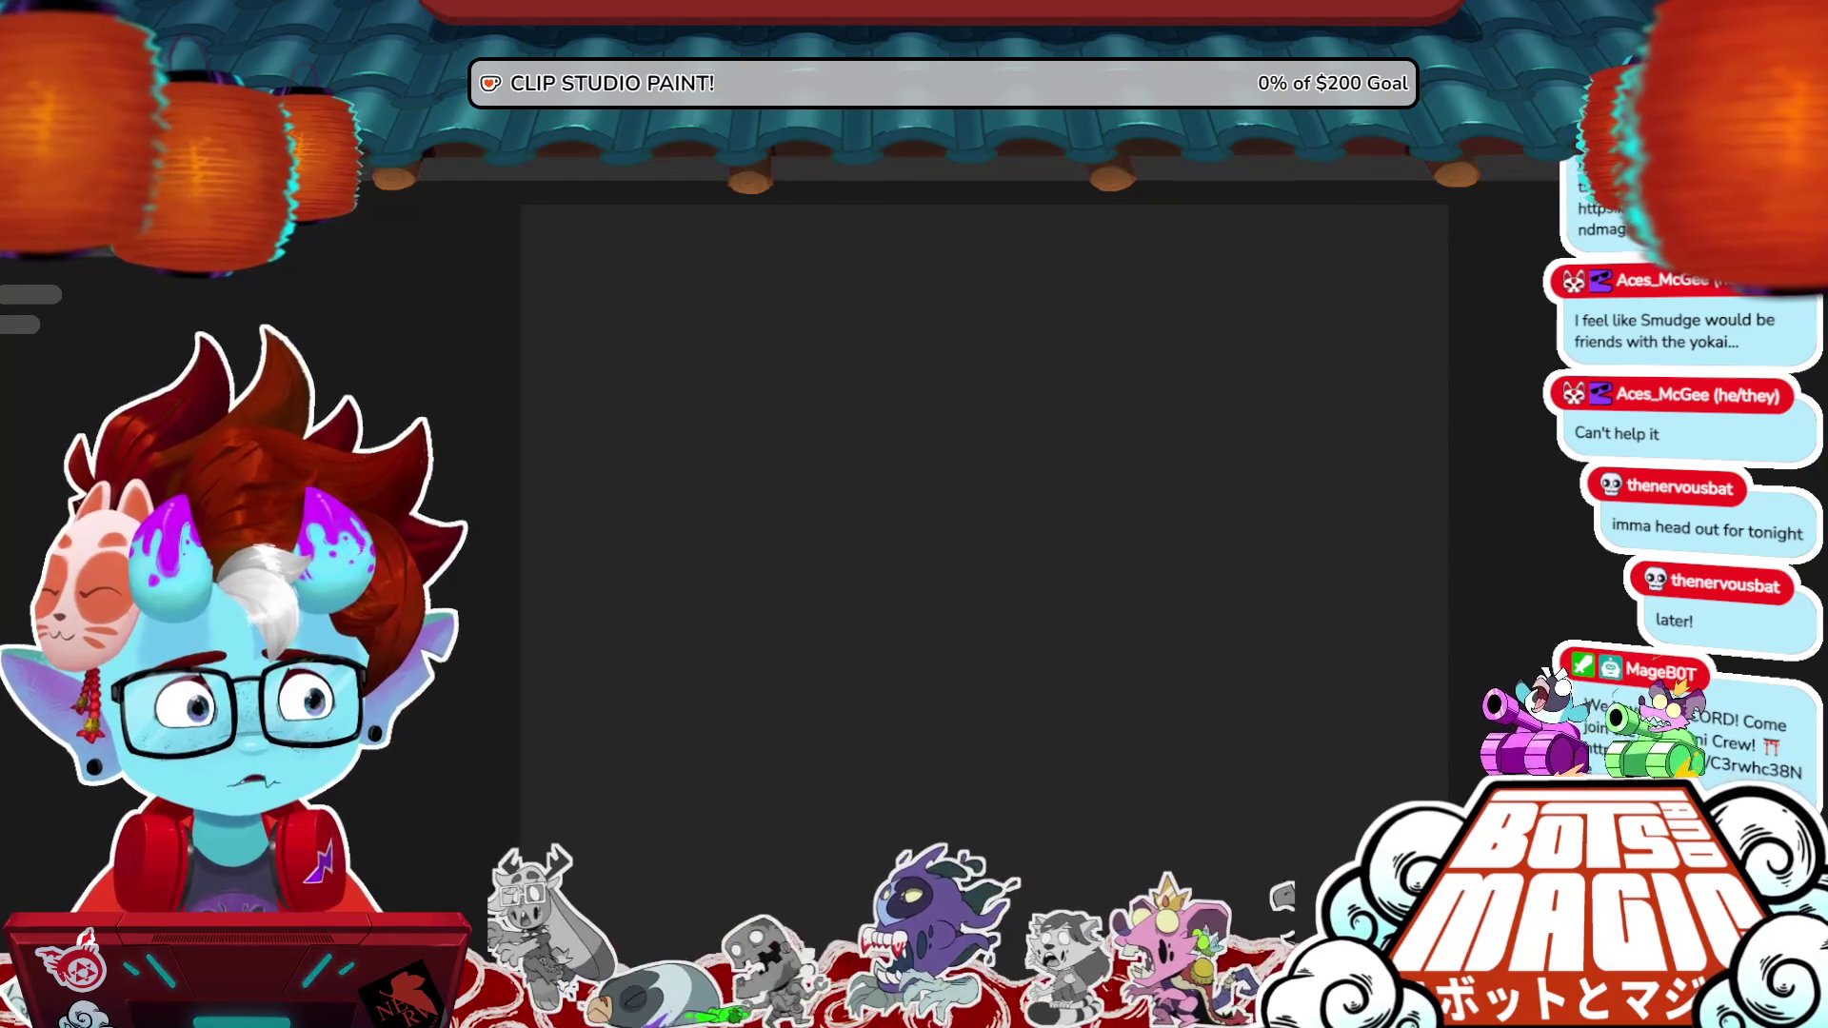
pyautogui.hotkey('alt', 'Tab')
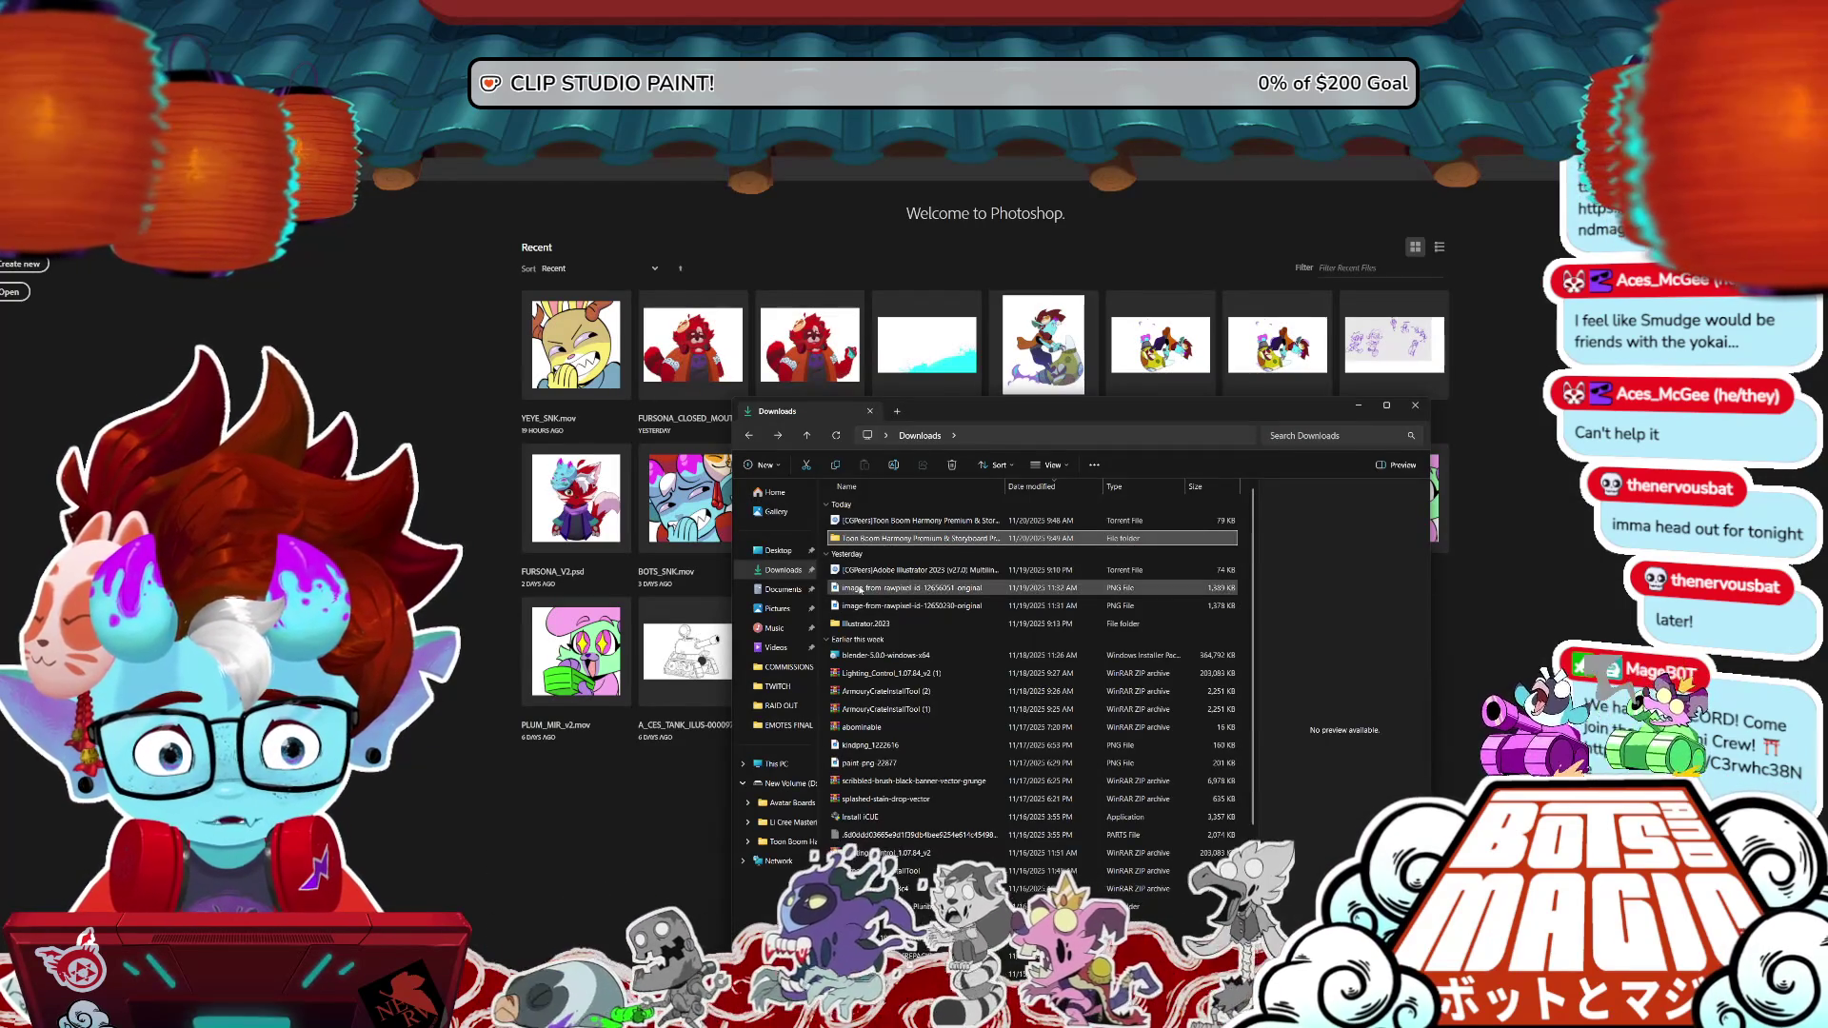
# - Browse from Desktop to NEW TWITCH LAYOUT > RAID OUT and play the BOTS_RAID_ANIM_PS video
pyautogui.click(778, 550)
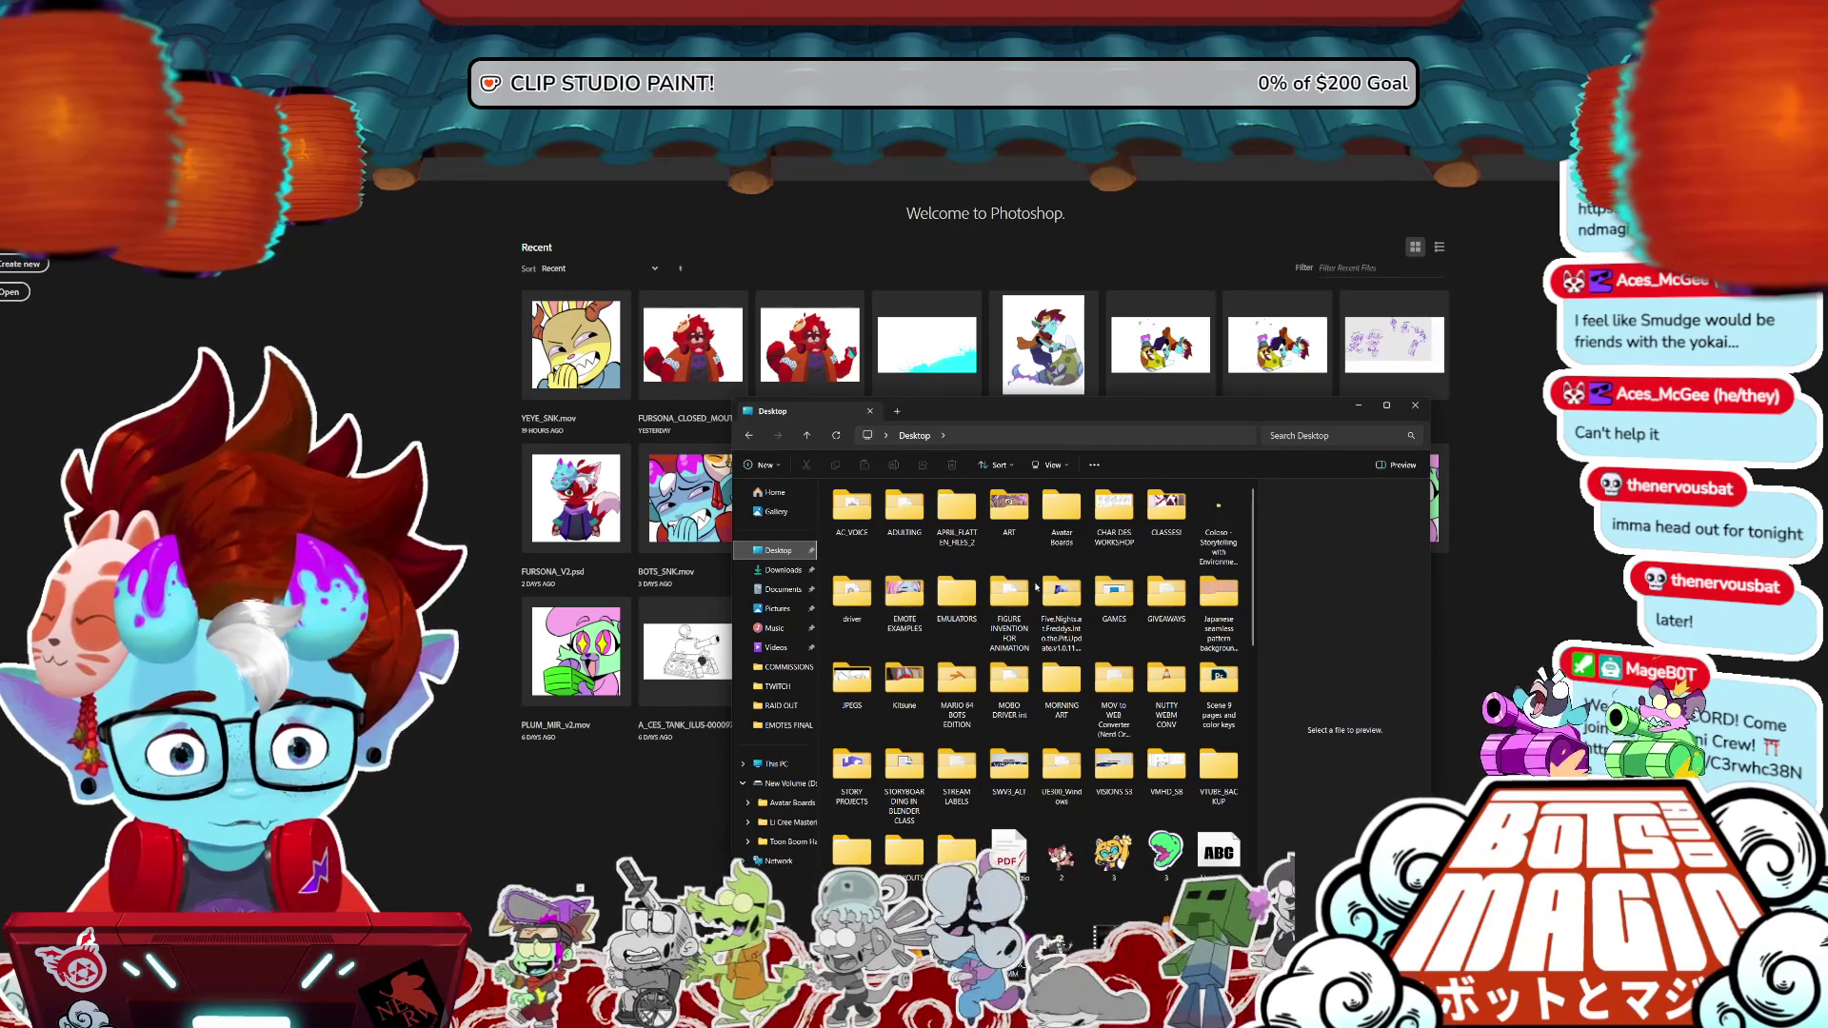
pyautogui.scroll(-1, 1253, 598)
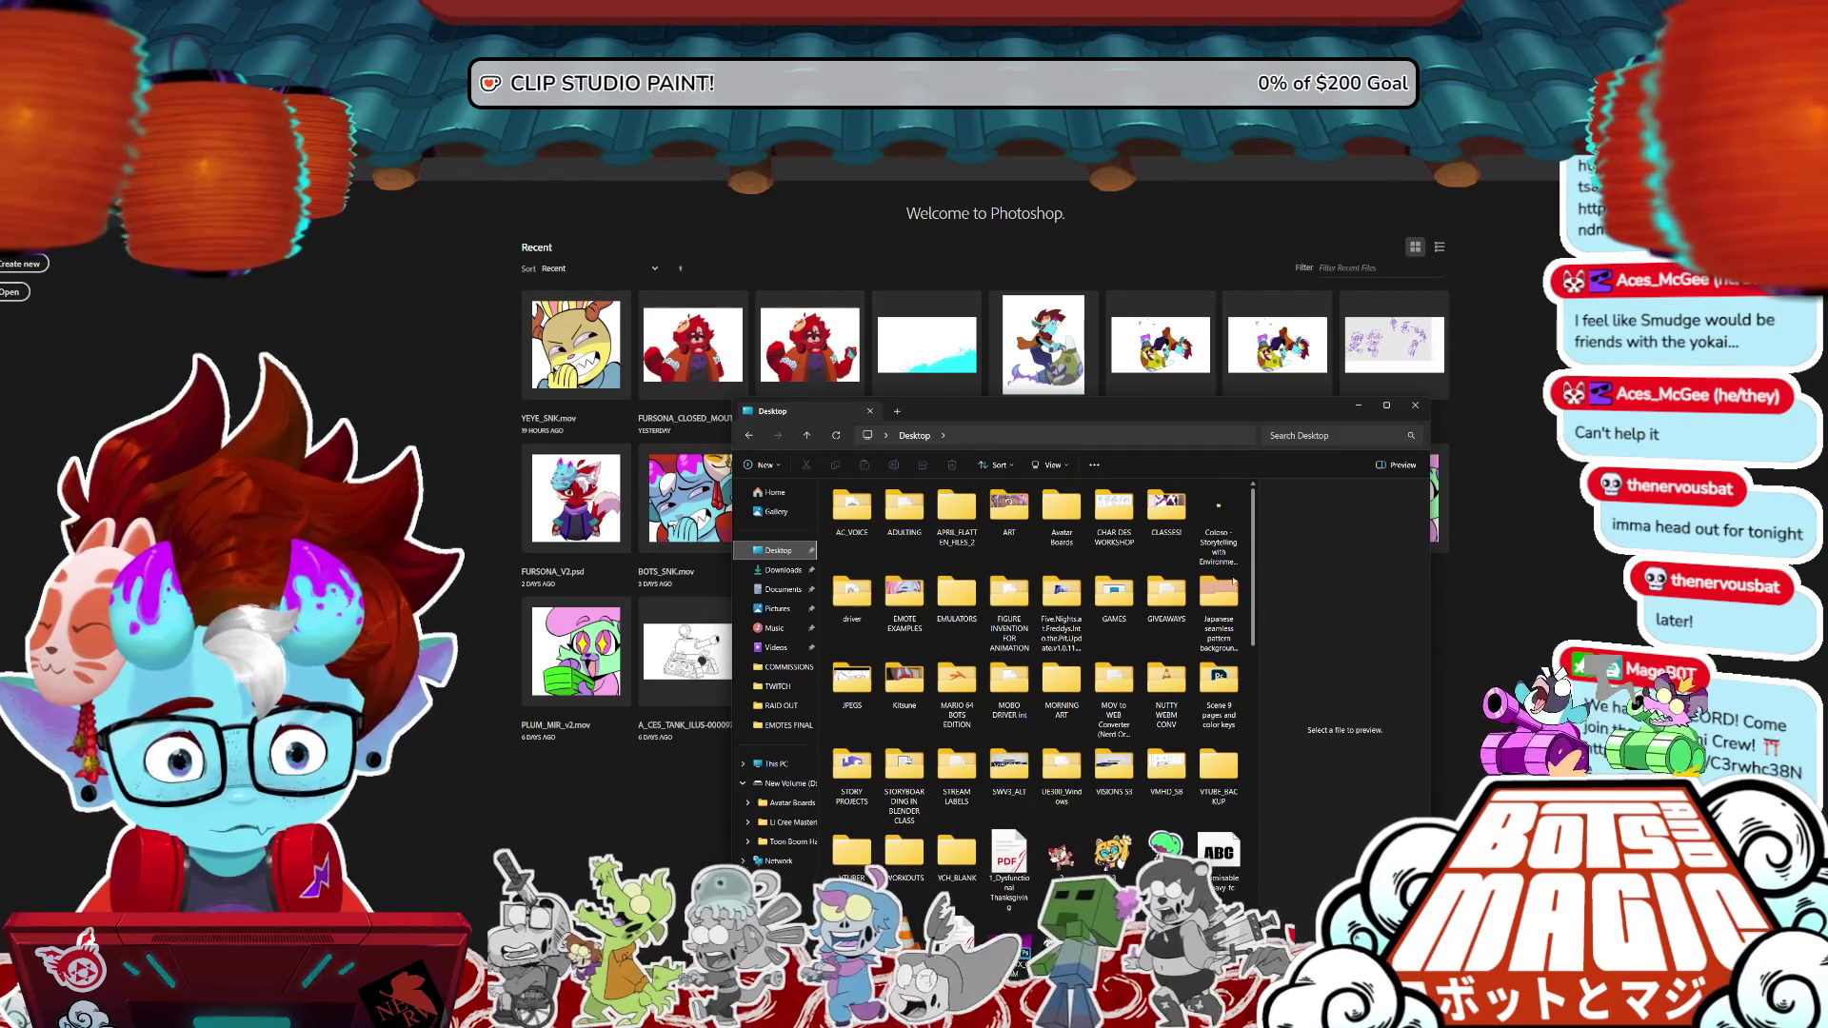
pyautogui.click(783, 666)
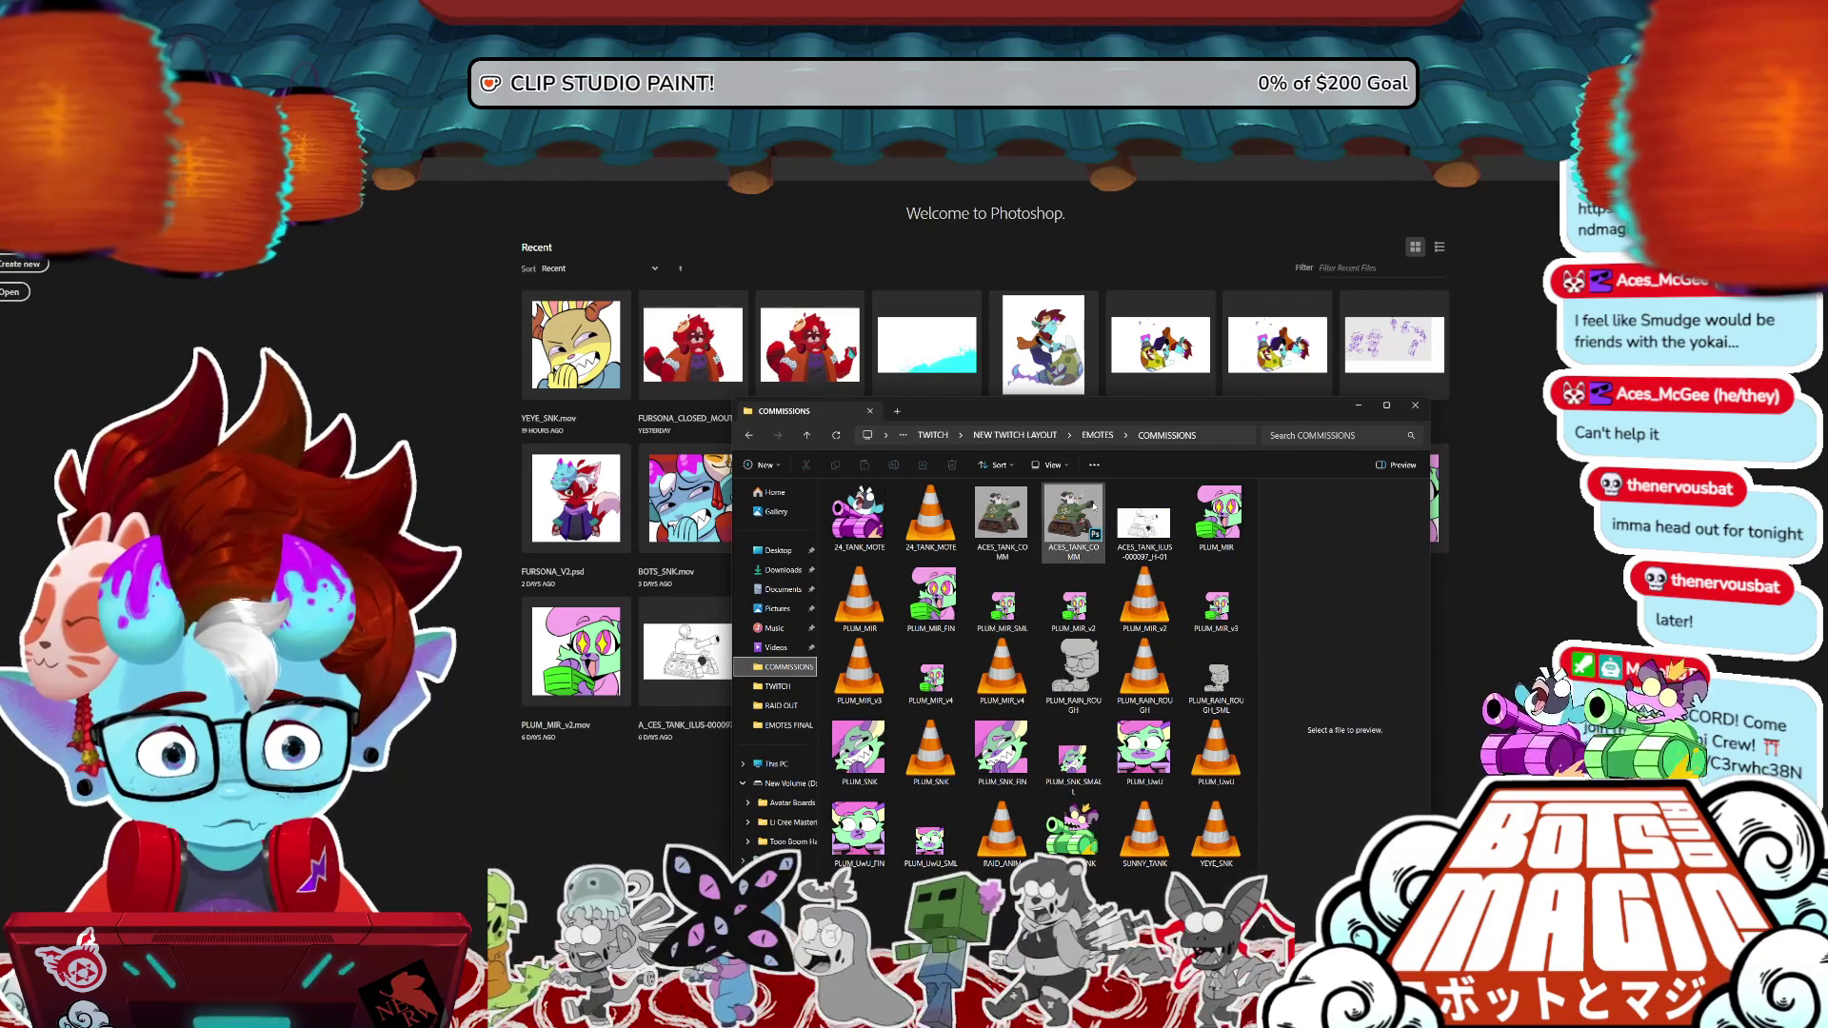
pyautogui.click(1054, 435)
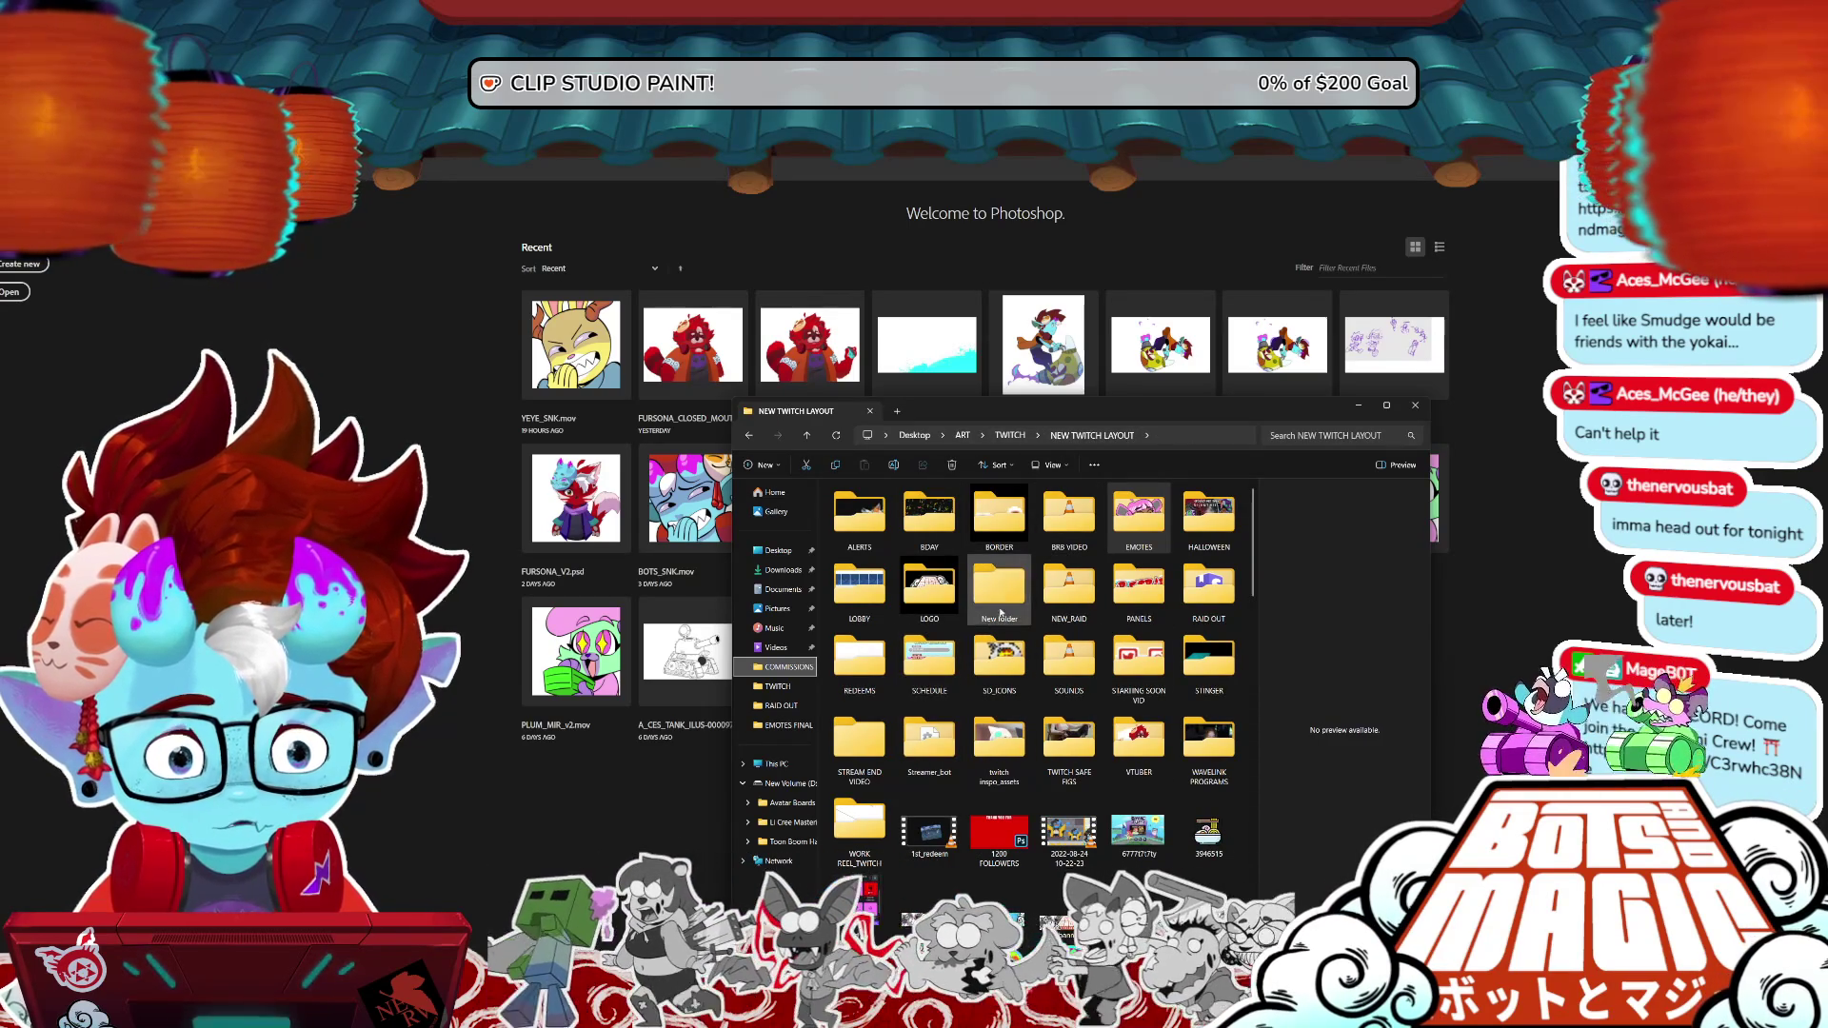
pyautogui.doubleClick(1225, 592)
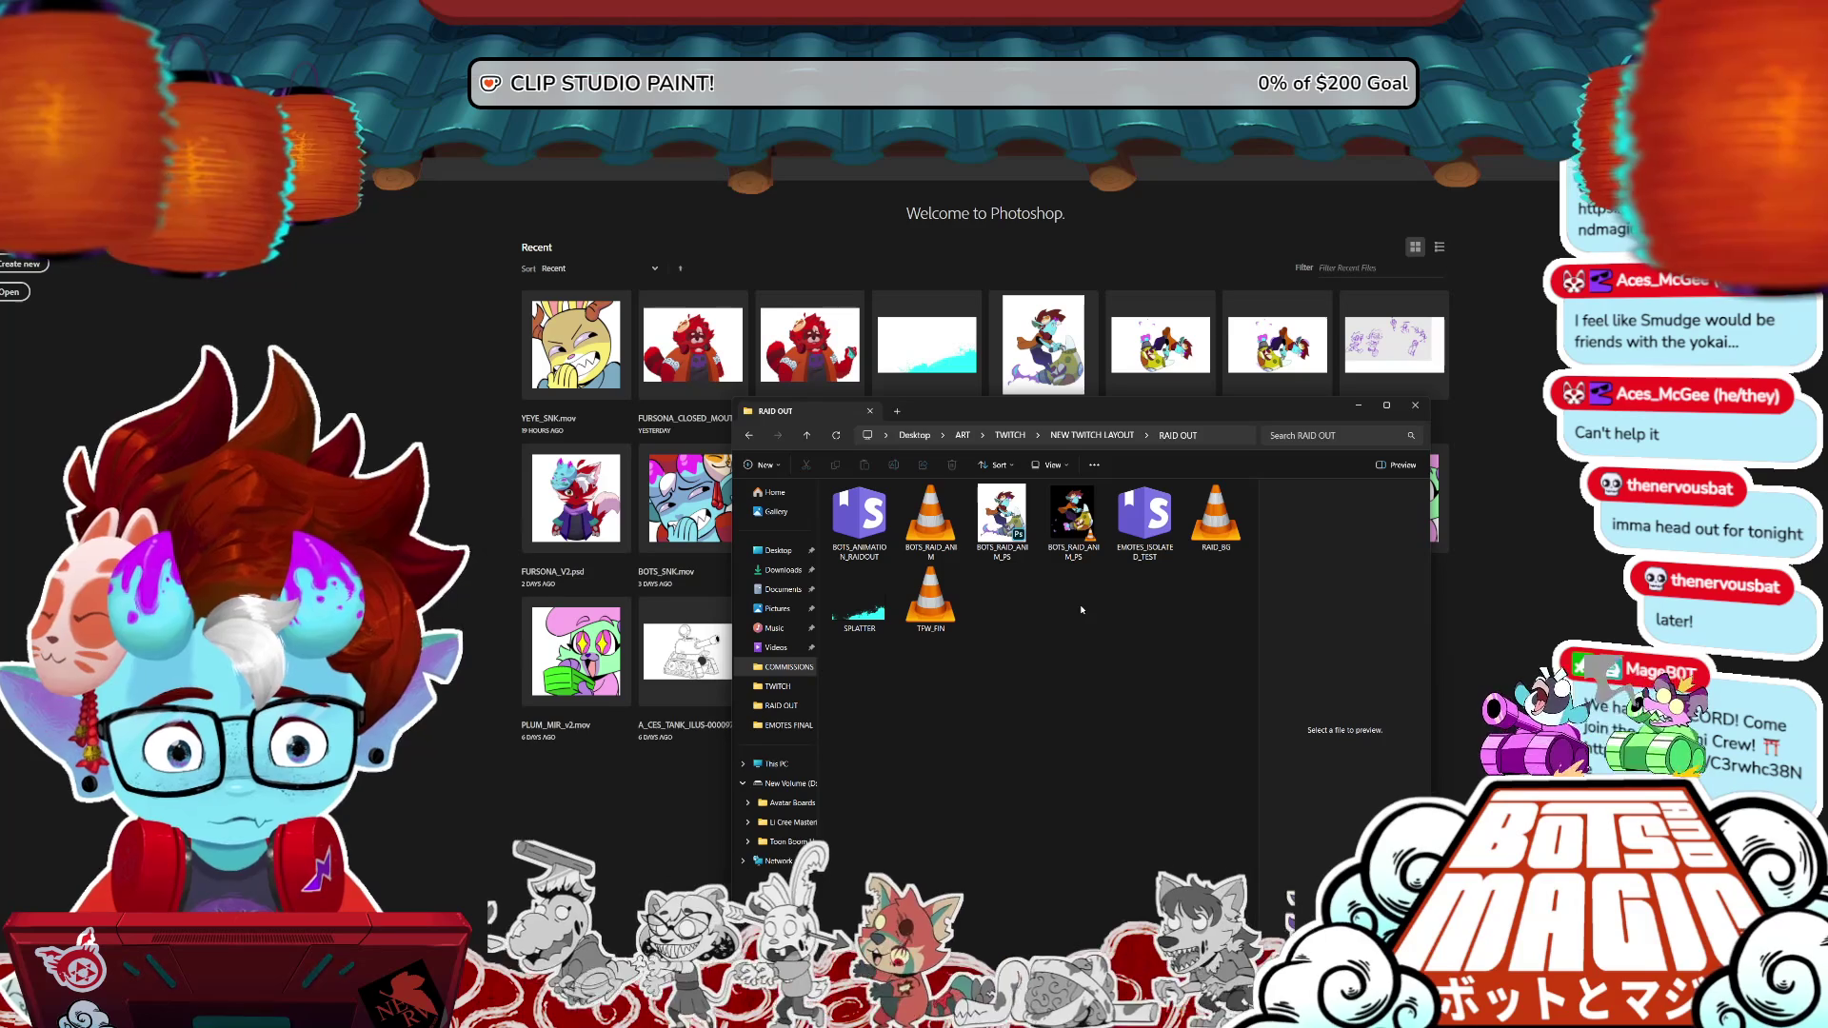
pyautogui.doubleClick(1073, 519)
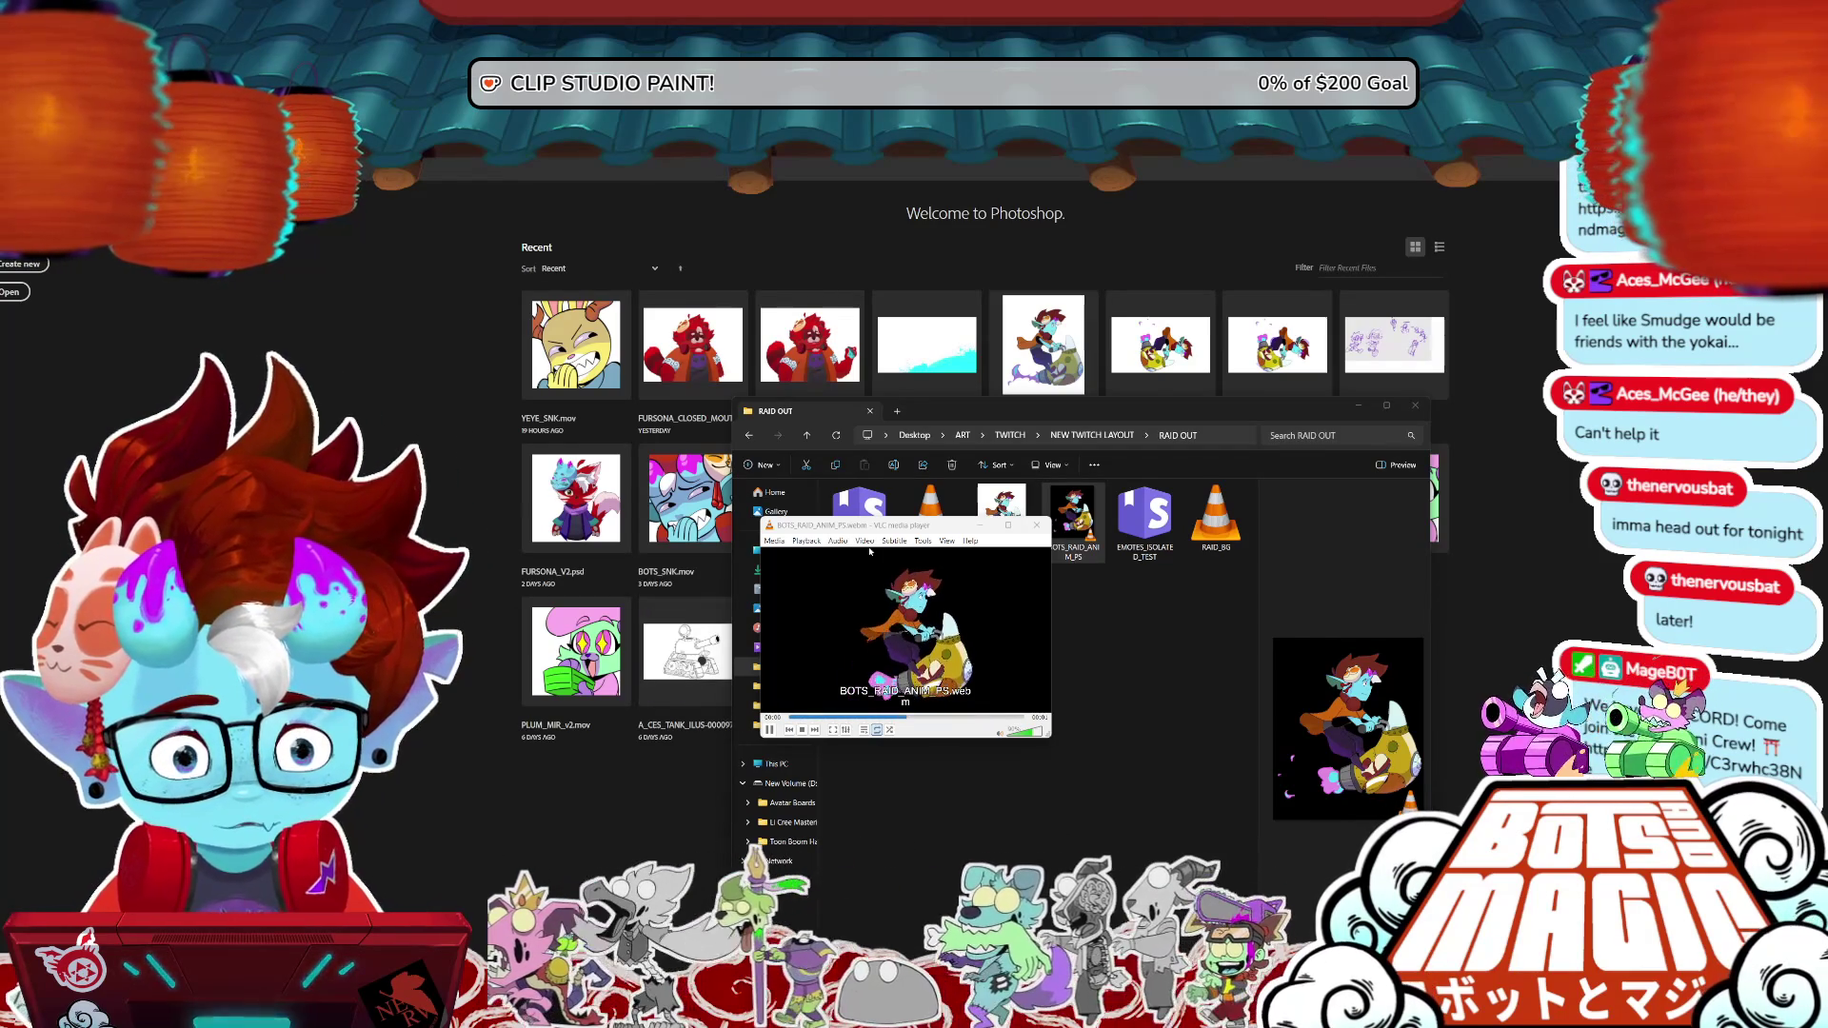
# - Move the VLC player aside, bring the RAID OUT window forward and select BOTS_RAID_ANIM_PS
pyautogui.moveTo(894, 525)
pyautogui.mouseDown()
pyautogui.moveTo(595, 518)
pyautogui.moveTo(1003, 500)
pyautogui.moveTo(1297, 367)
pyautogui.mouseUp()
pyautogui.click(1080, 682)
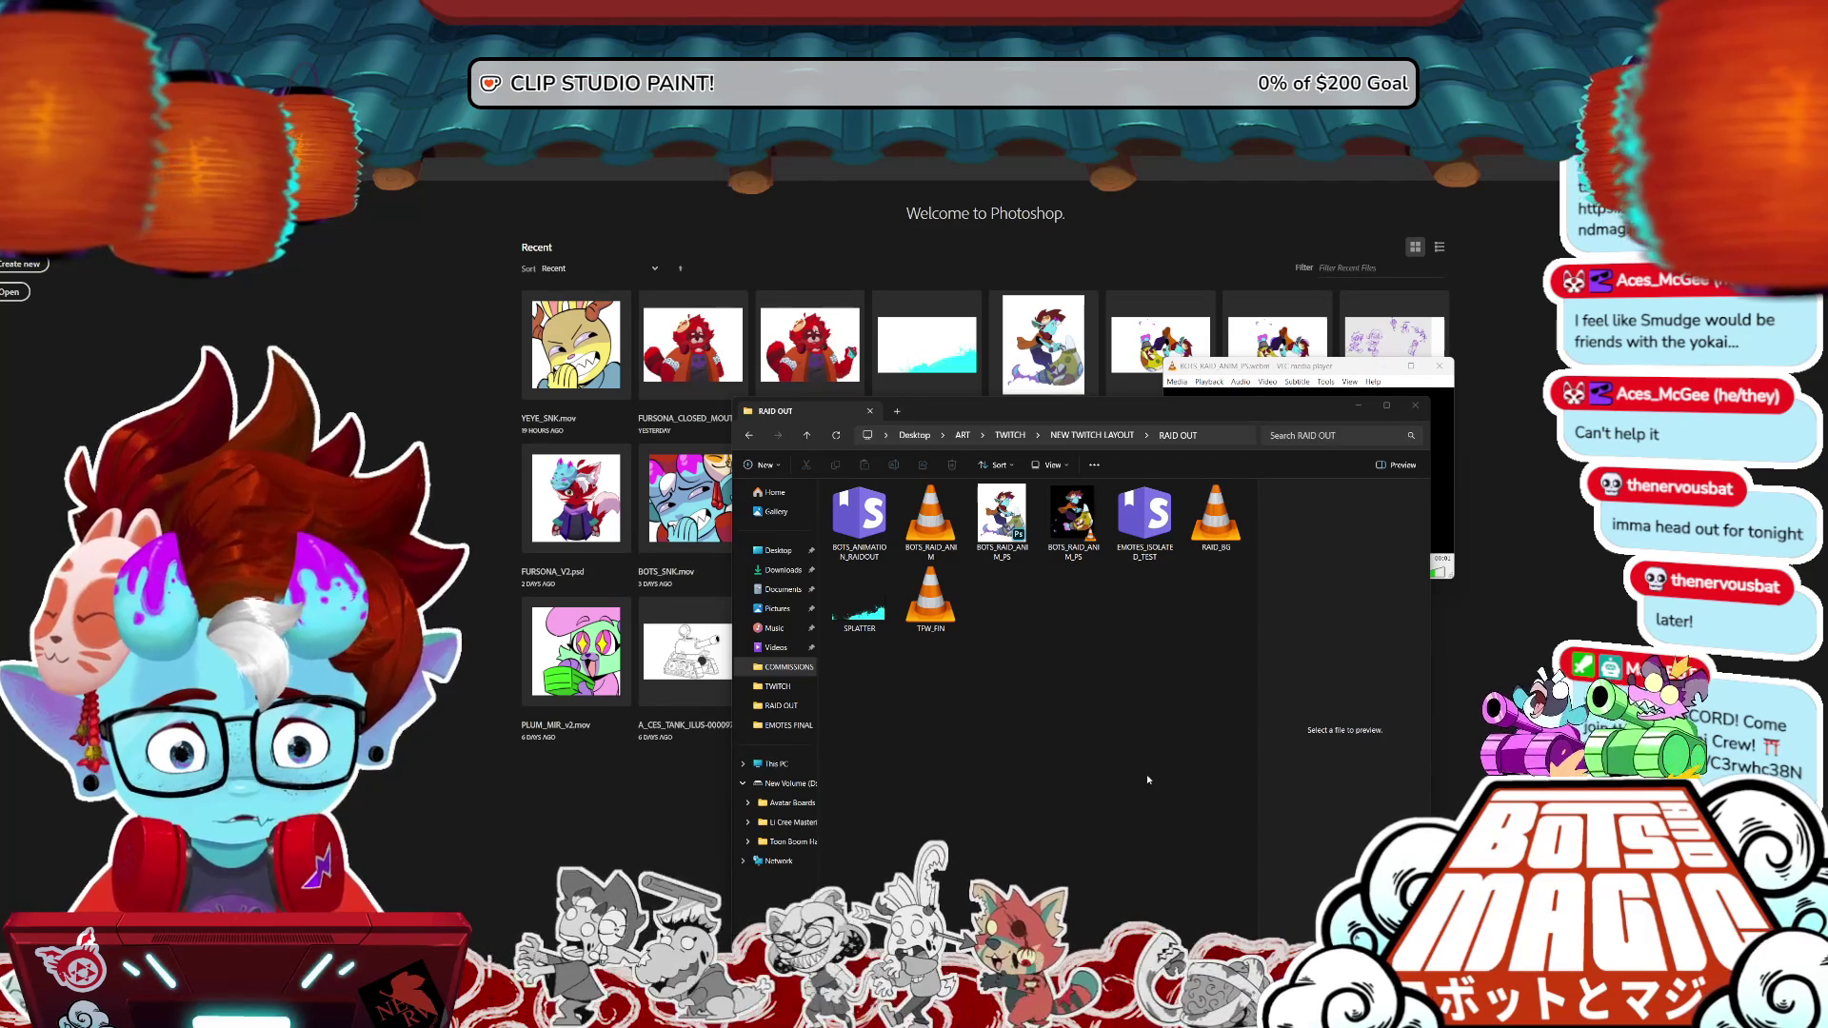
pyautogui.click(1073, 519)
# - Search the NEW TWITCH LAYOUT folder for 'tfw' and select the TFW_FIN result
pyautogui.click(1128, 436)
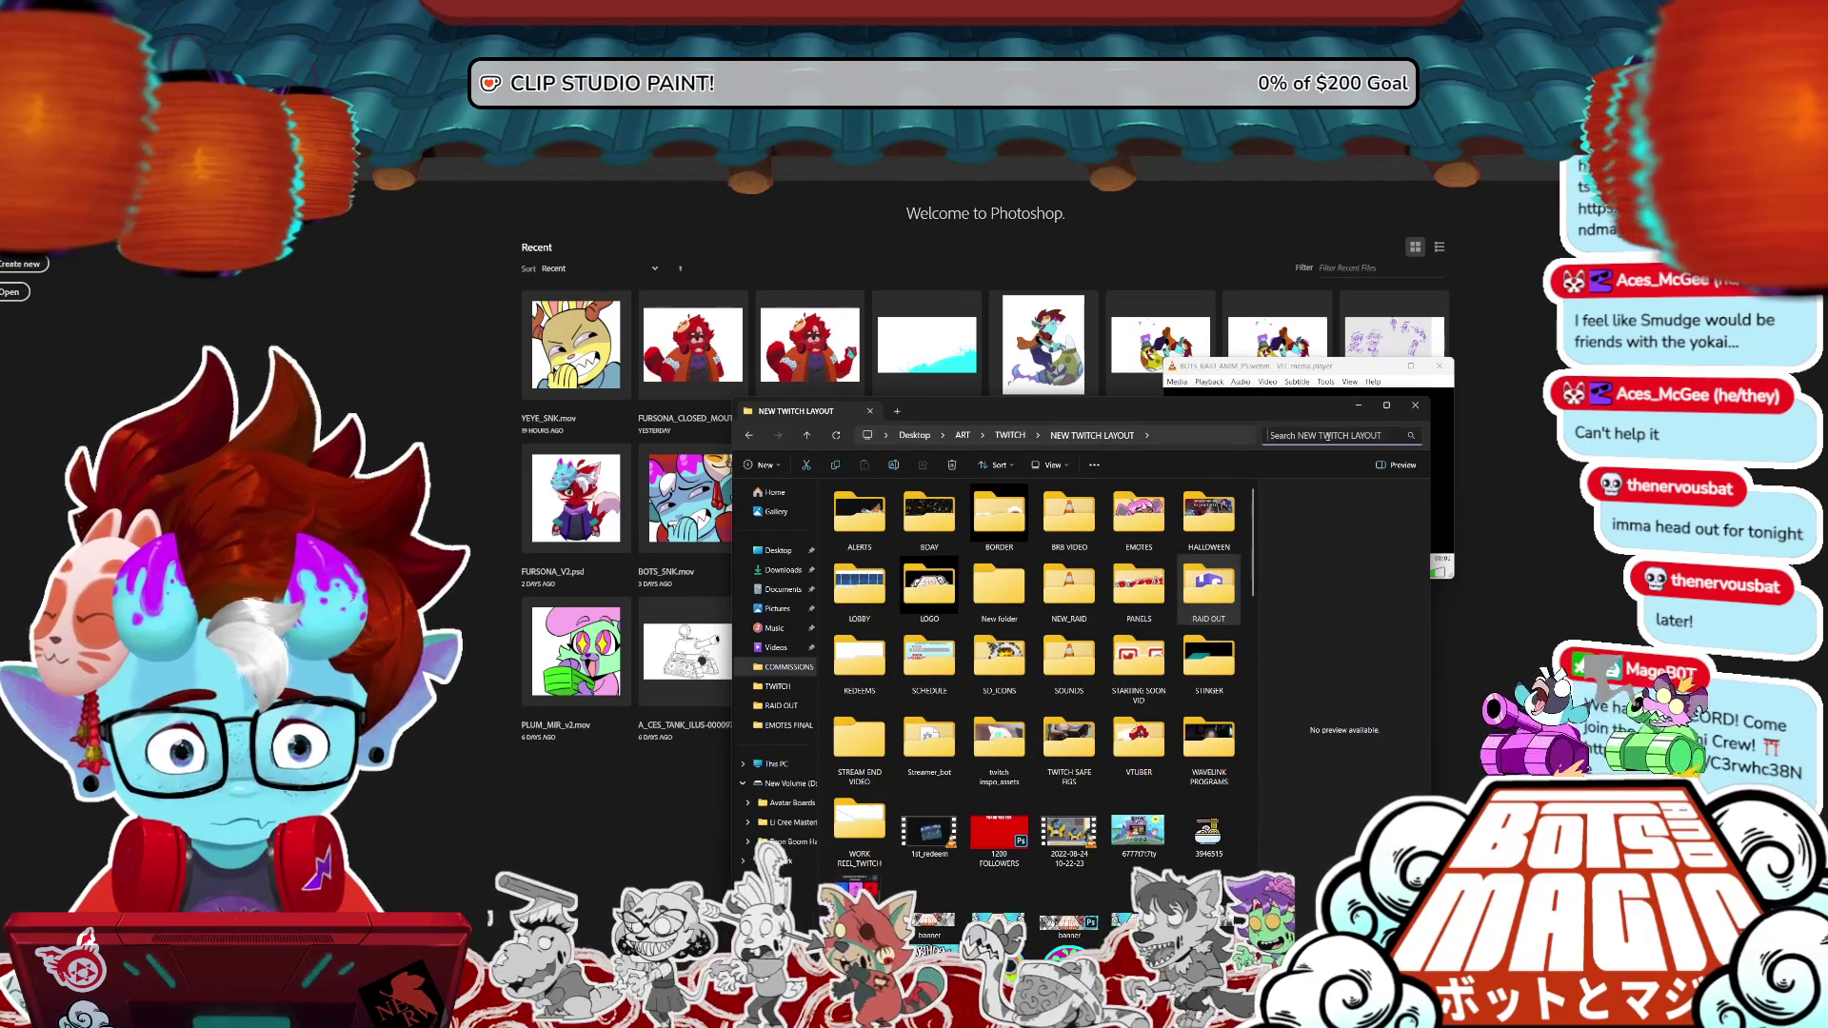
pyautogui.click(1329, 437)
pyautogui.write('t')
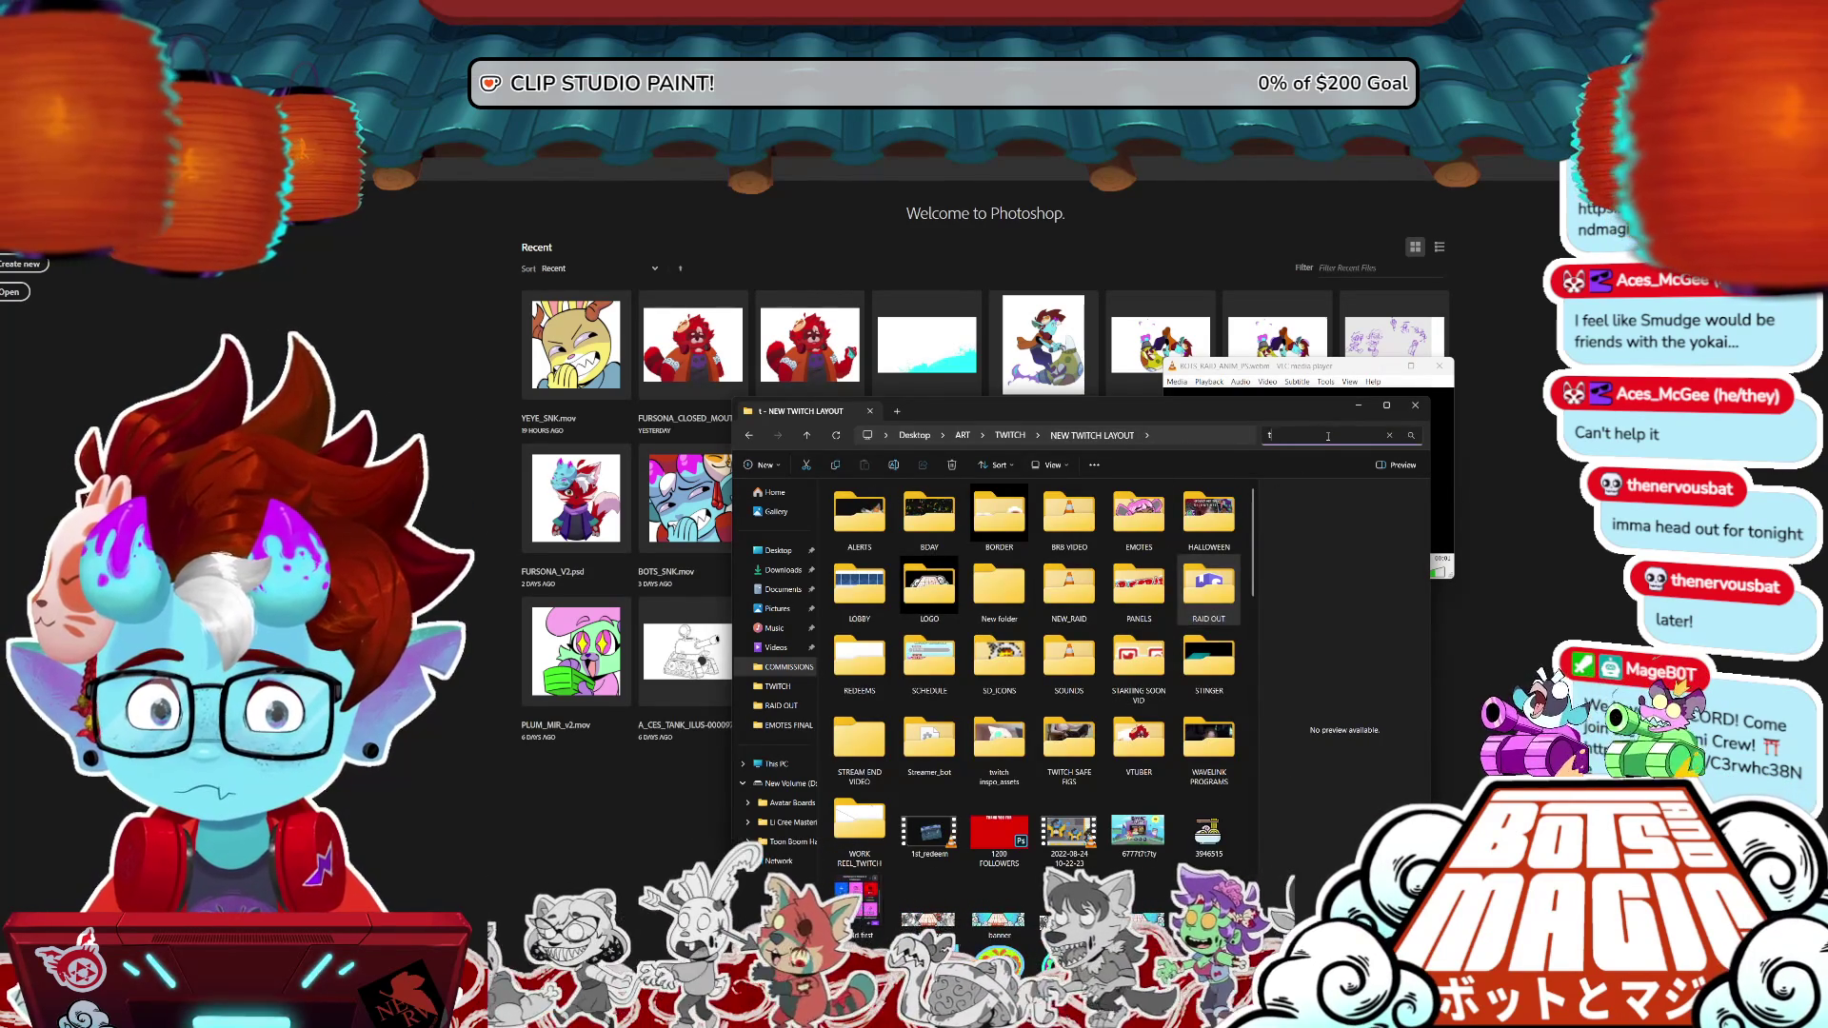
pyautogui.write('fw')
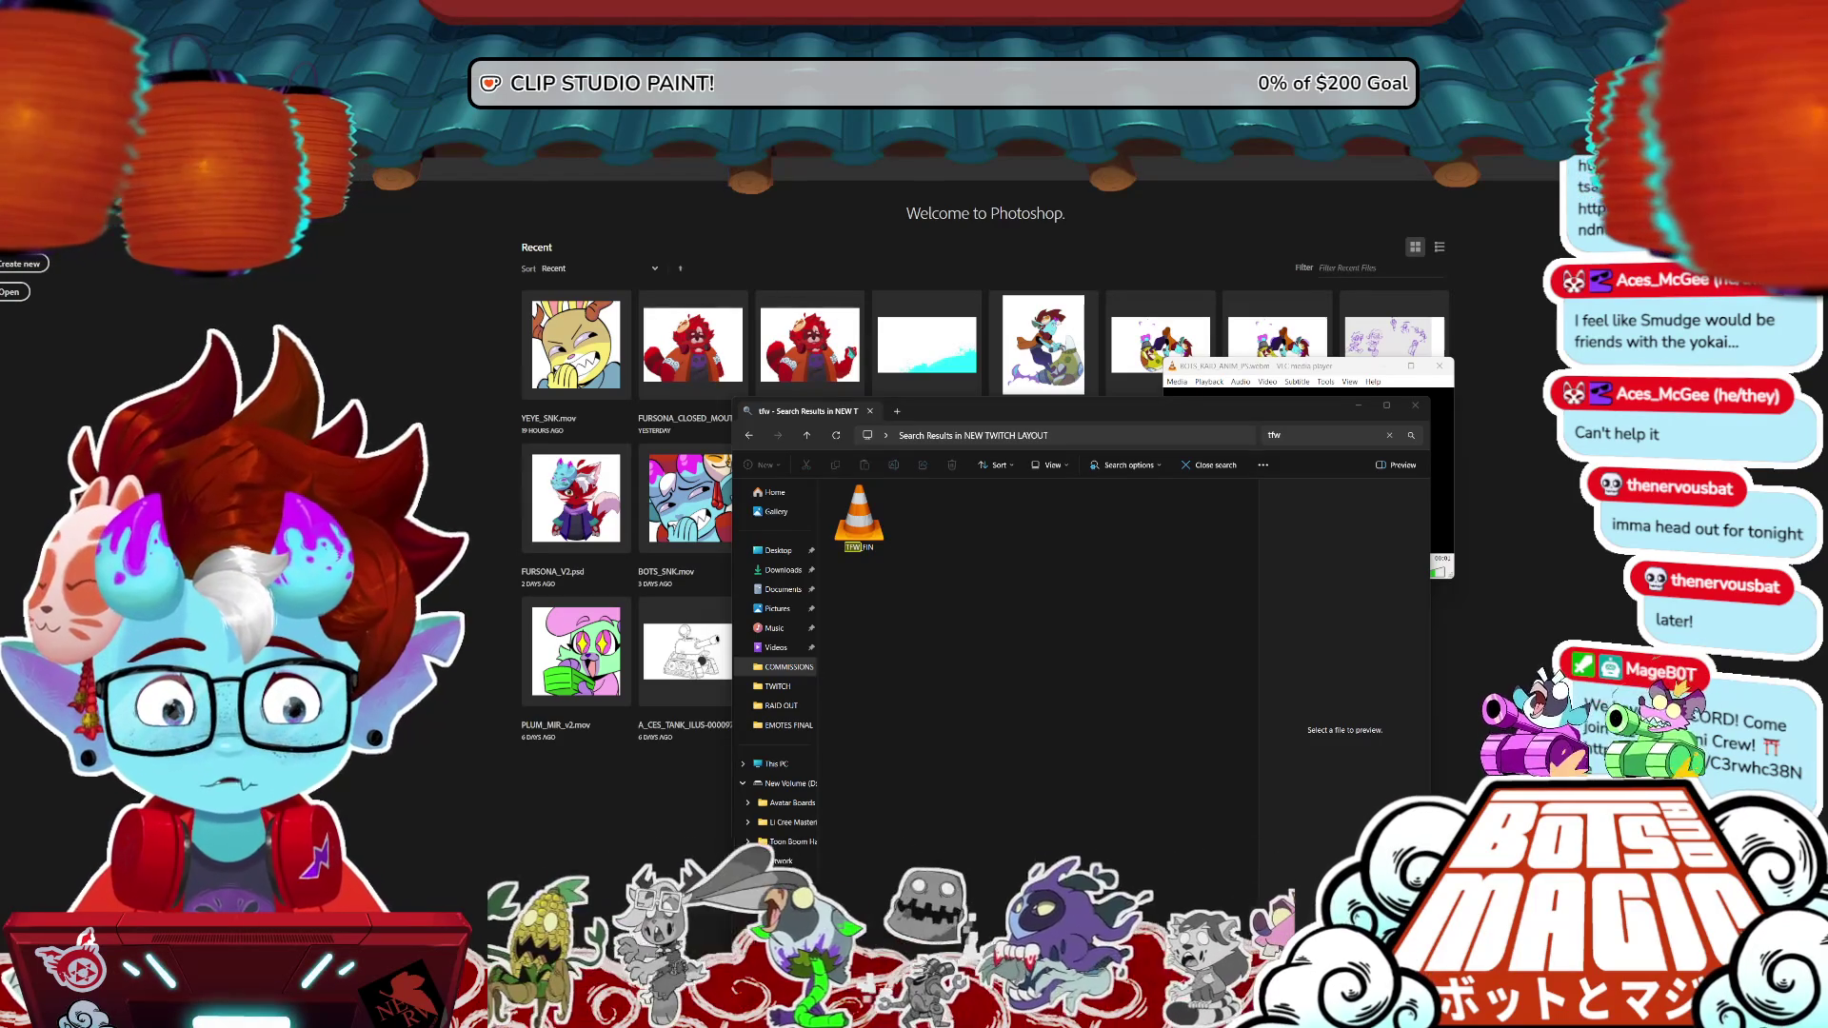
pyautogui.click(858, 522)
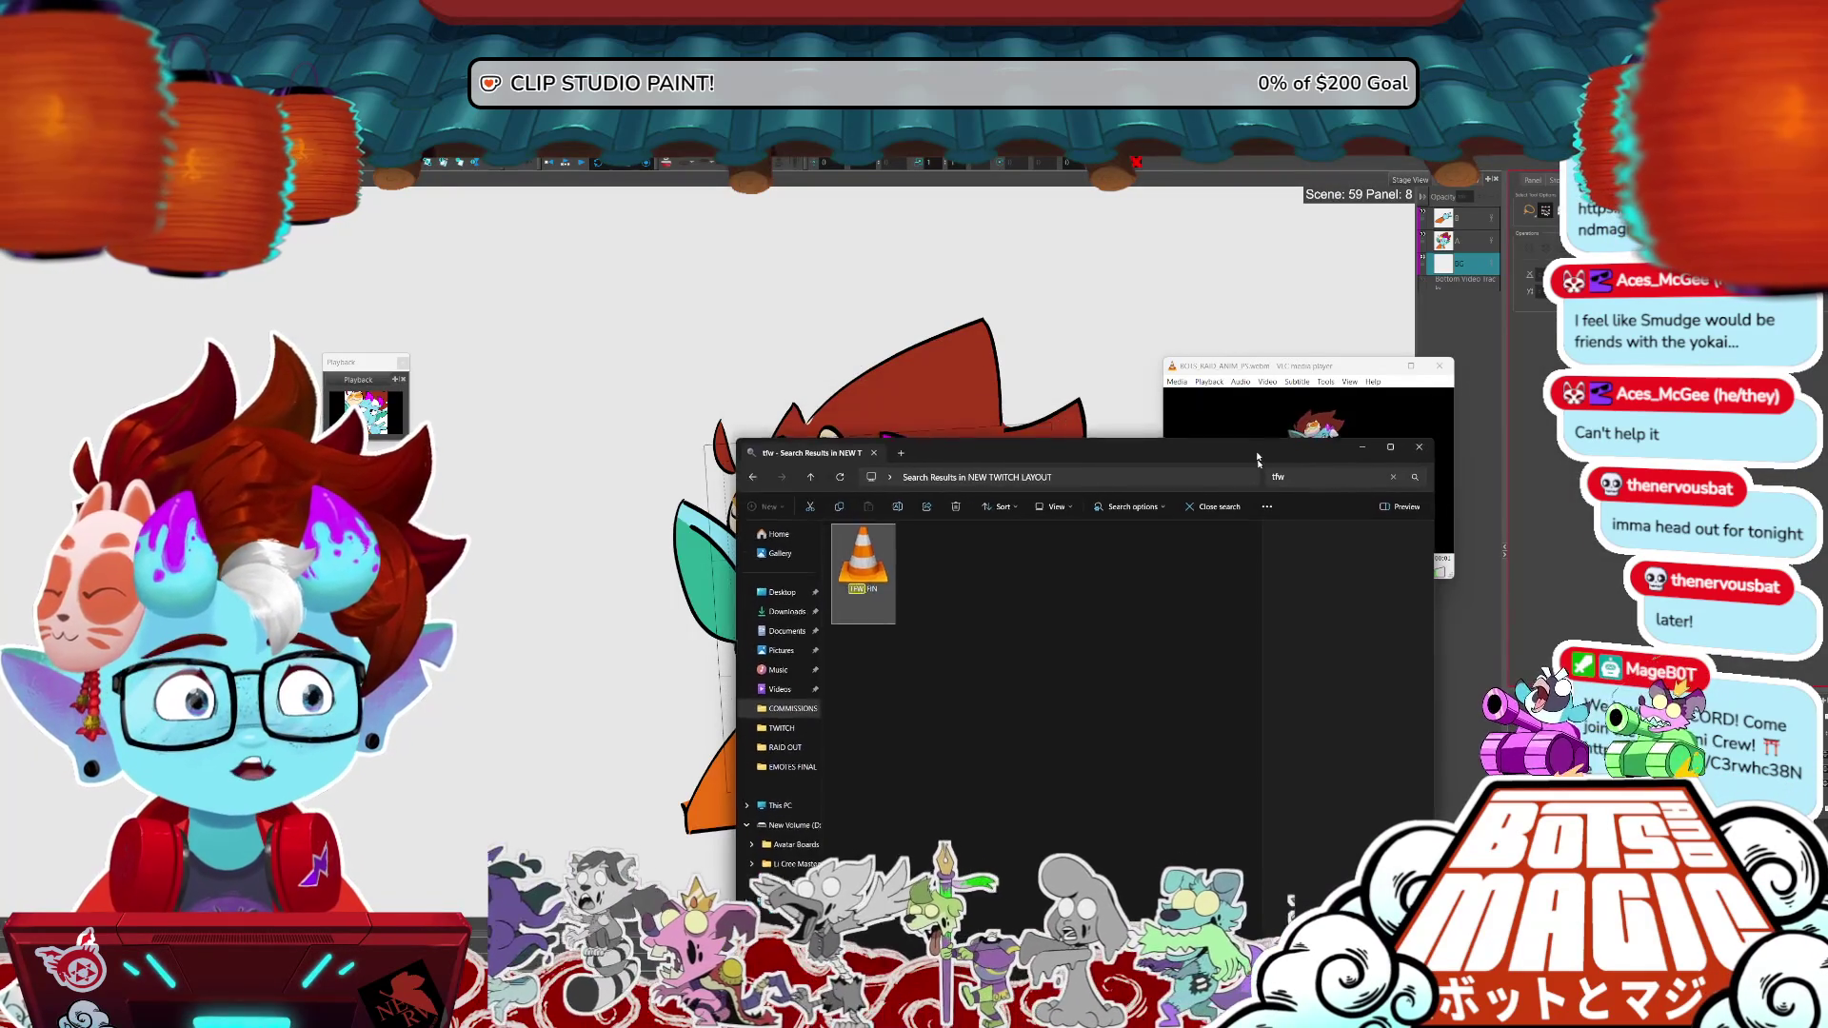
# - Close VLC and the 'tfw' search window to reveal the Scene 59, Panel 8 drawing
pyautogui.moveTo(1256, 460); pyautogui.dragTo(1266, 533)
pyautogui.moveTo(1371, 365); pyautogui.dragTo(1377, 366)
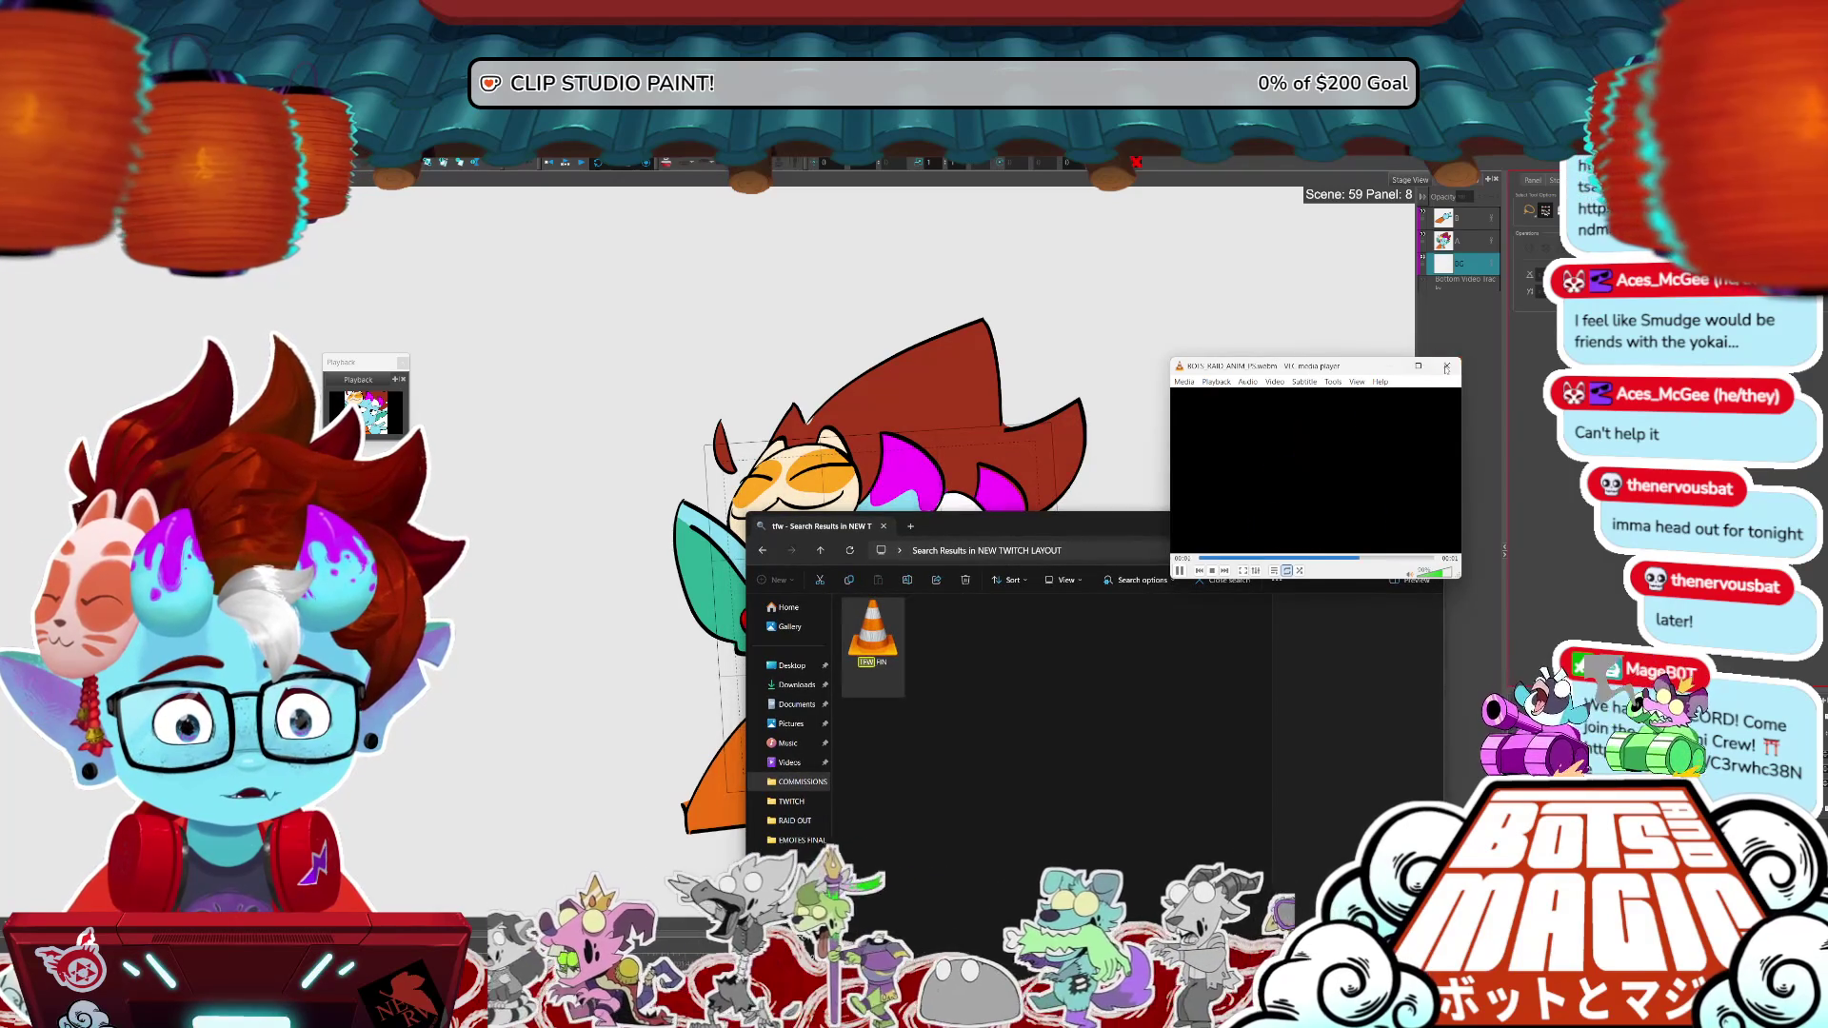
pyautogui.click(1446, 368)
pyautogui.moveTo(1284, 520); pyautogui.dragTo(1169, 415)
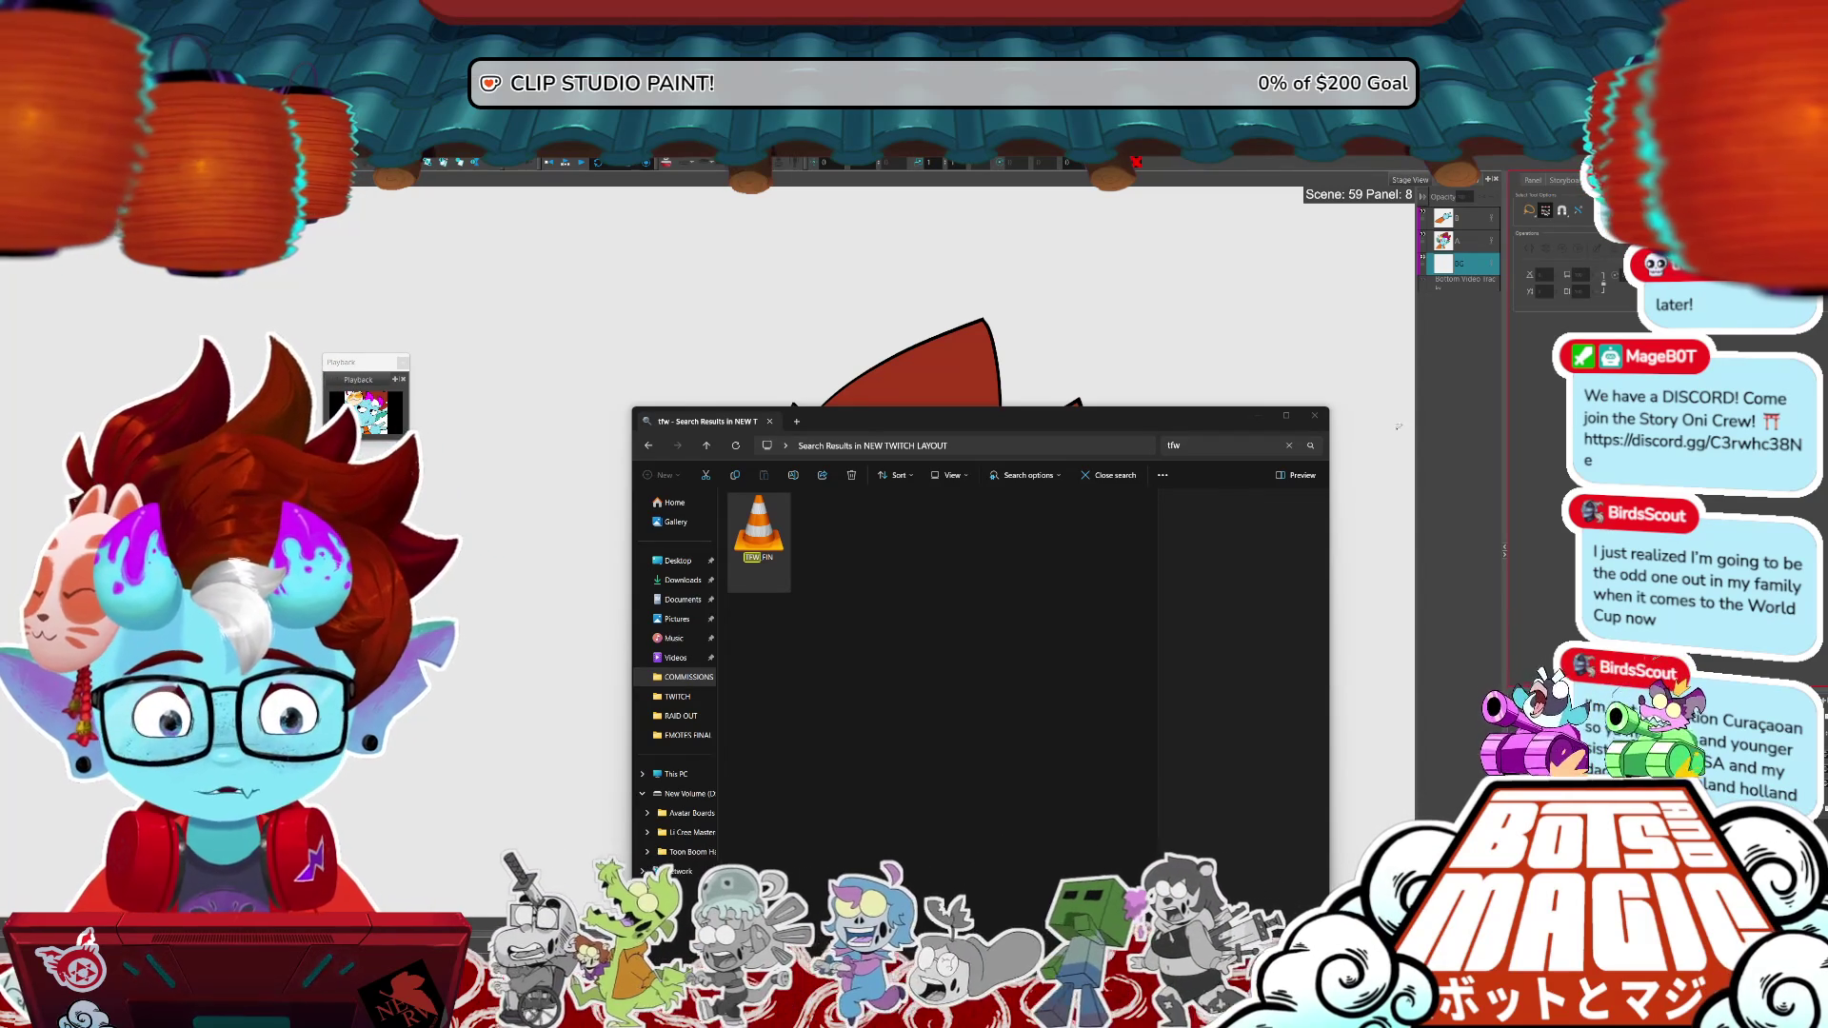
pyautogui.click(1315, 416)
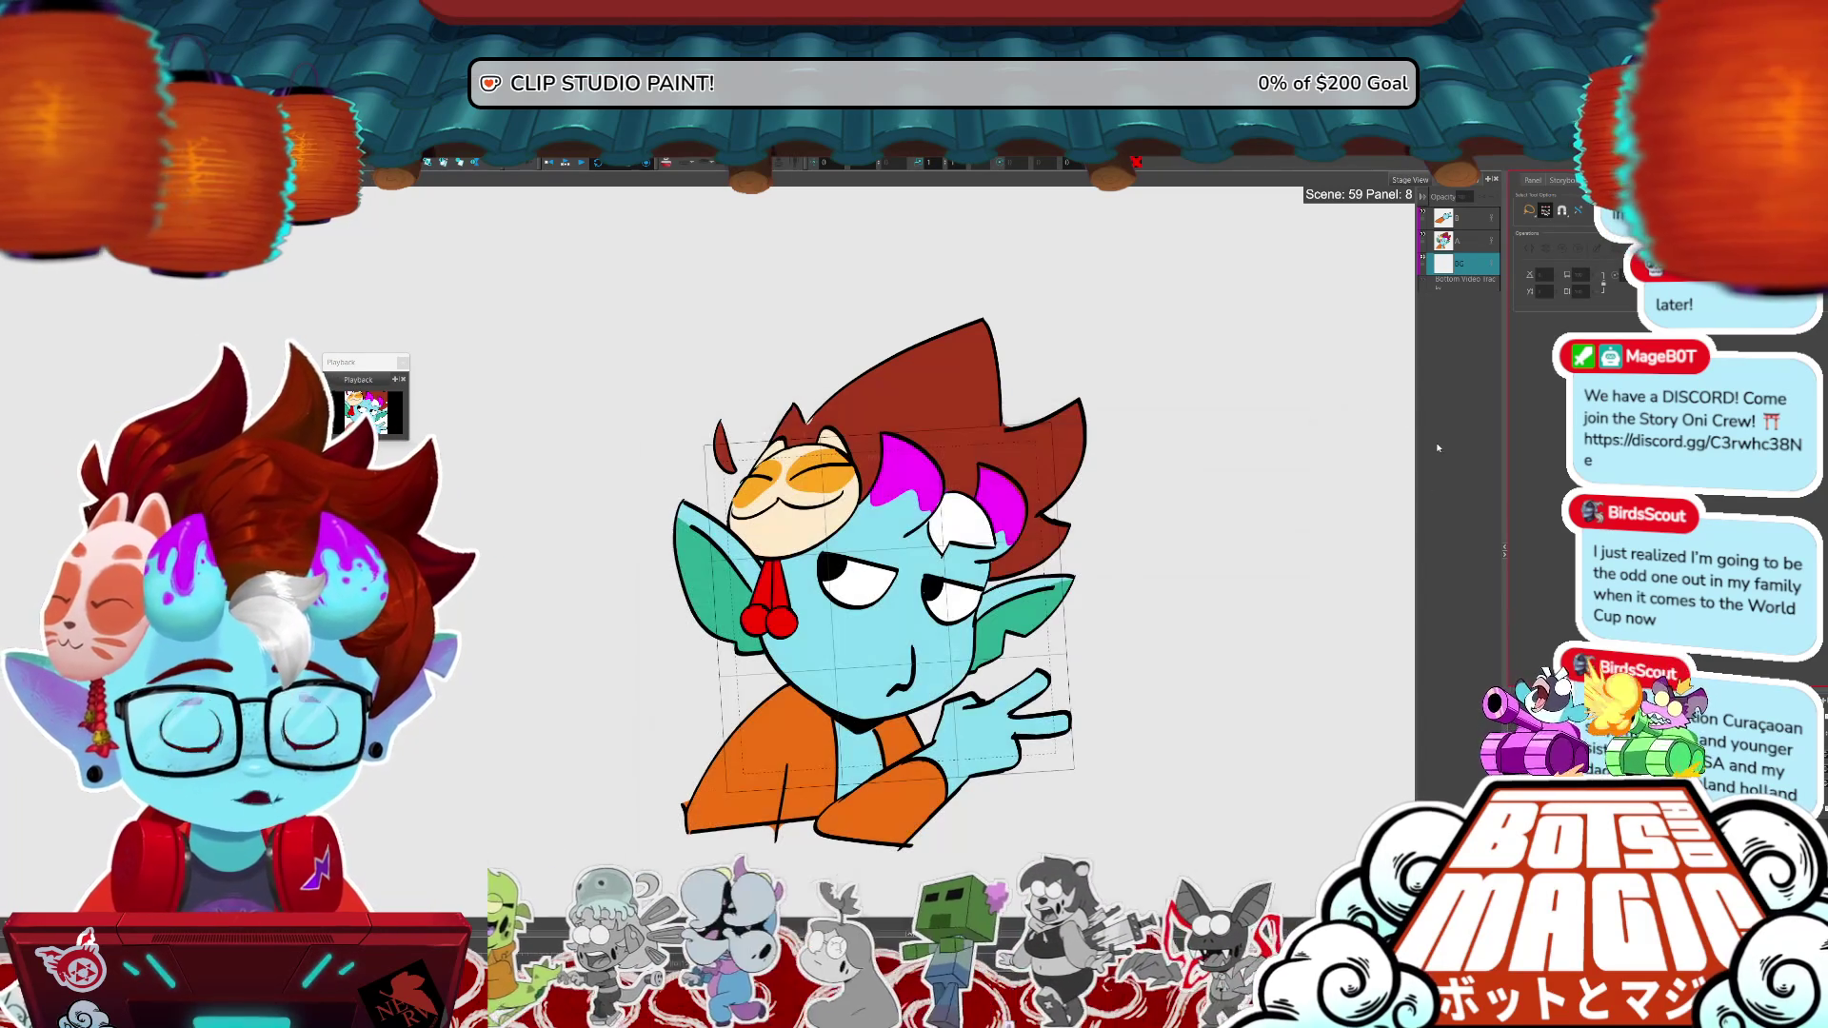